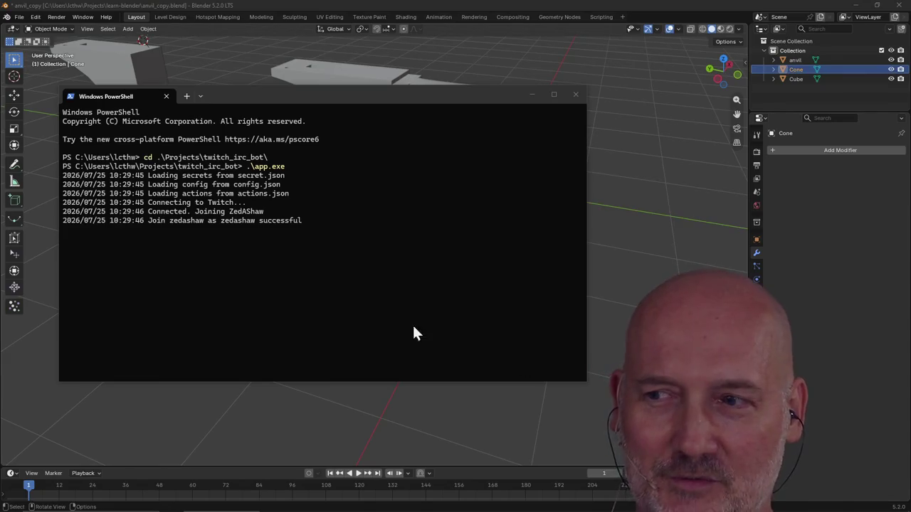
Focus the PowerShell window running the Twitch bot.
{"action": "left_click", "coordinate": [226, 251]}
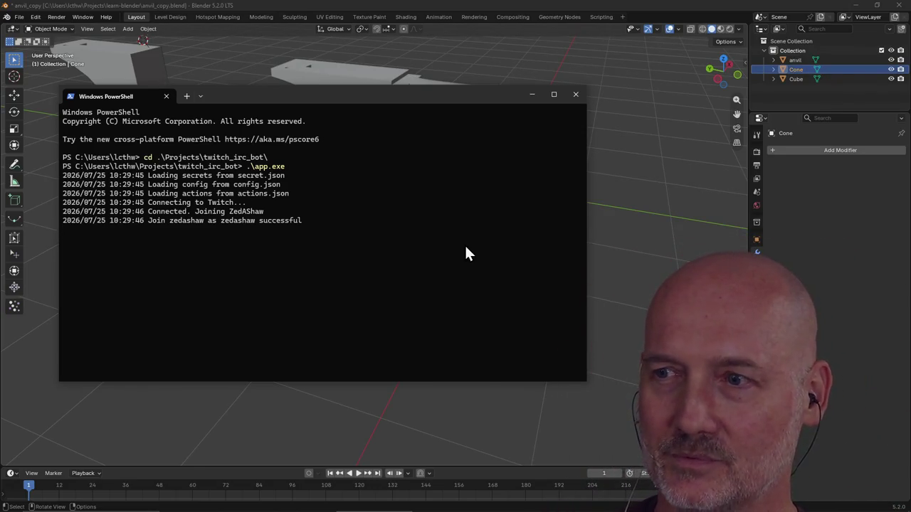
{"action": "left_click_drag", "start_coordinate": [454, 298], "coordinate": [506, 297]}
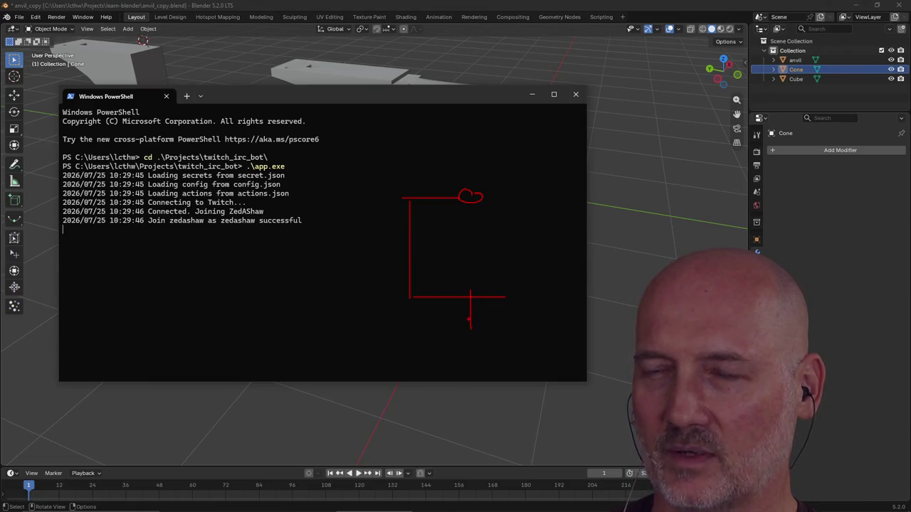
{"action": "key", "text": "Escape"}
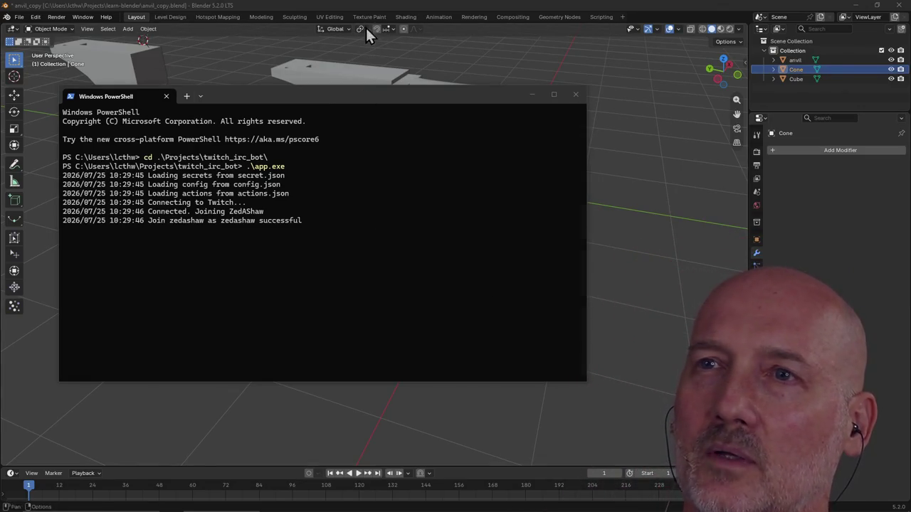
Bring Blender forward and orbit and zoom until both anvils and the cone show.
{"action": "left_click", "coordinate": [355, 2]}
{"action": "scroll", "coordinate": [368, 244], "scroll_direction": "down", "scroll_amount": 3}
{"action": "mouse_move", "coordinate": [369, 244]}
{"action": "middle_mouse_down"}
{"action": "mouse_move", "coordinate": [423, 236]}
{"action": "mouse_move", "coordinate": [453, 269]}
{"action": "mouse_move", "coordinate": [447, 287]}
{"action": "mouse_move", "coordinate": [364, 308]}
{"action": "middle_mouse_up"}
{"action": "left_click", "coordinate": [453, 269]}
{"action": "left_click", "coordinate": [358, 255]}
{"action": "mouse_move", "coordinate": [358, 254]}
{"action": "middle_mouse_down"}
{"action": "mouse_move", "coordinate": [385, 215]}
{"action": "mouse_move", "coordinate": [411, 232]}
{"action": "mouse_move", "coordinate": [482, 220]}
{"action": "mouse_move", "coordinate": [363, 259]}
{"action": "mouse_move", "coordinate": [437, 230]}
{"action": "mouse_move", "coordinate": [406, 244]}
{"action": "middle_mouse_up"}
{"action": "scroll", "coordinate": [444, 234], "scroll_direction": "down", "scroll_amount": 3}
{"action": "scroll", "coordinate": [413, 234], "scroll_direction": "up", "scroll_amount": 2}
{"action": "scroll", "coordinate": [413, 234], "scroll_direction": "up", "scroll_amount": 3}
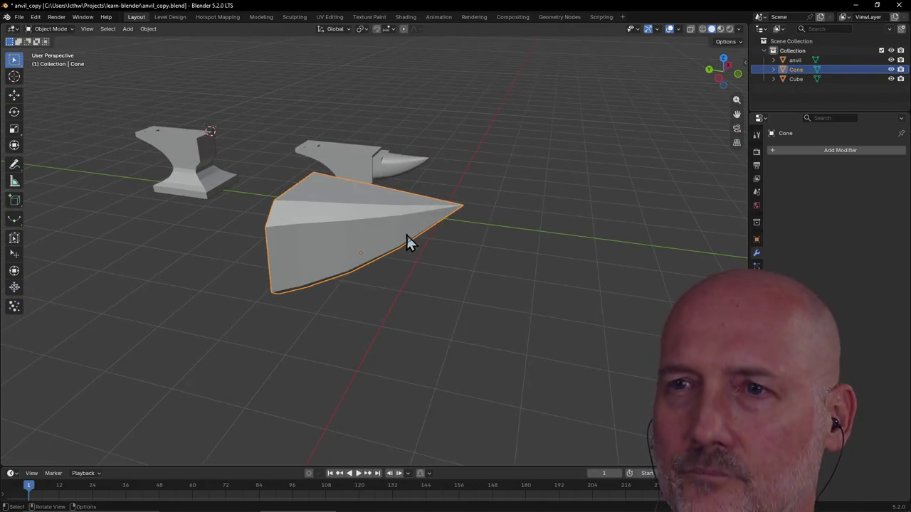
{"action": "scroll", "coordinate": [406, 243], "scroll_direction": "up", "scroll_amount": 2}
{"action": "scroll", "coordinate": [431, 287], "scroll_direction": "down", "scroll_amount": 3}
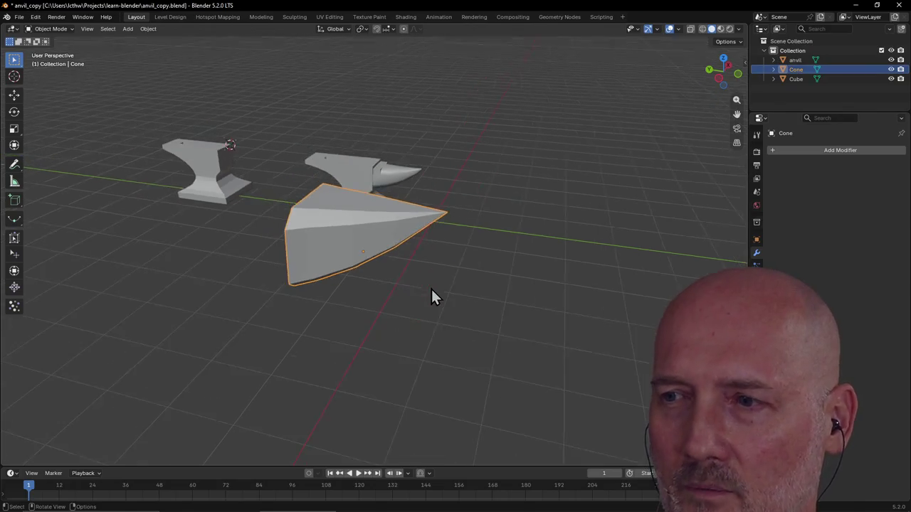
{"action": "left_click", "coordinate": [449, 327]}
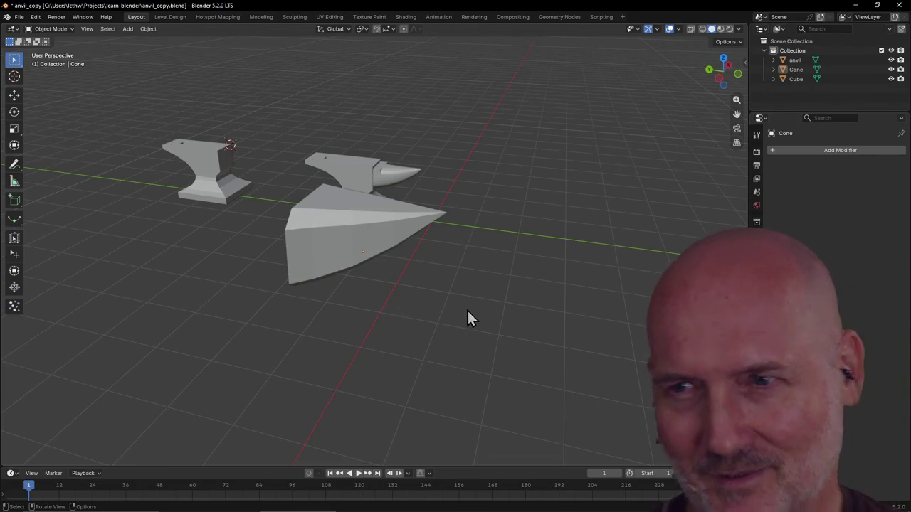
Zoom the view in on the new cone beside the second anvil.
{"action": "scroll", "coordinate": [372, 285], "scroll_direction": "up", "scroll_amount": 1}
{"action": "scroll", "coordinate": [360, 274], "scroll_direction": "up", "scroll_amount": 1}
{"action": "left_click", "coordinate": [362, 272]}
{"action": "middle_click_drag", "start_coordinate": [339, 255], "coordinate": [415, 254]}
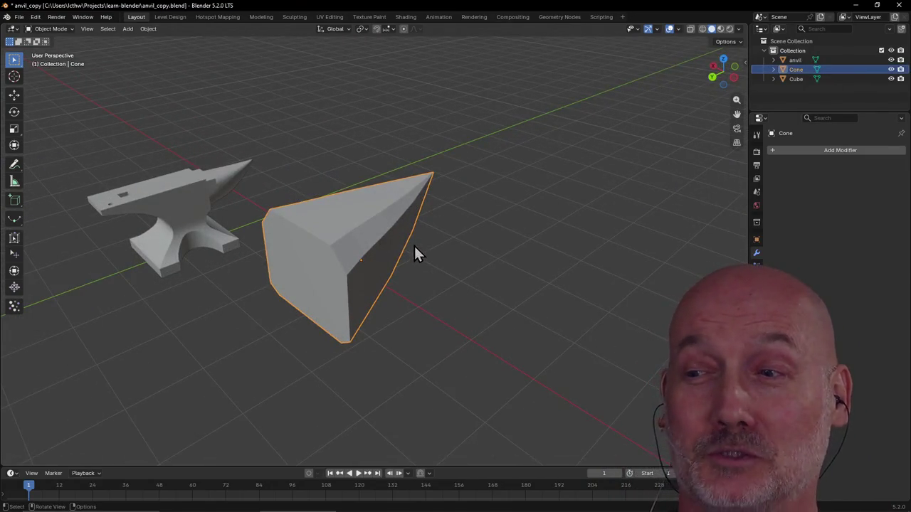
{"action": "mouse_move", "coordinate": [375, 256]}
{"action": "middle_mouse_down"}
{"action": "mouse_move", "coordinate": [300, 260]}
{"action": "mouse_move", "coordinate": [337, 244]}
{"action": "middle_mouse_up"}
{"action": "mouse_move", "coordinate": [410, 240]}
{"action": "middle_mouse_down"}
{"action": "mouse_move", "coordinate": [318, 240]}
{"action": "mouse_move", "coordinate": [416, 210]}
{"action": "middle_mouse_up"}
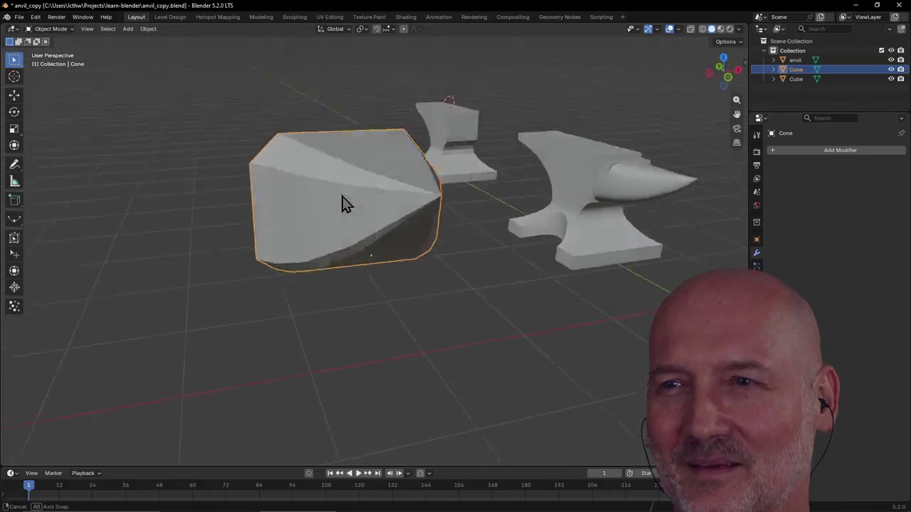
{"action": "middle_click_drag", "start_coordinate": [359, 222], "coordinate": [360, 212]}
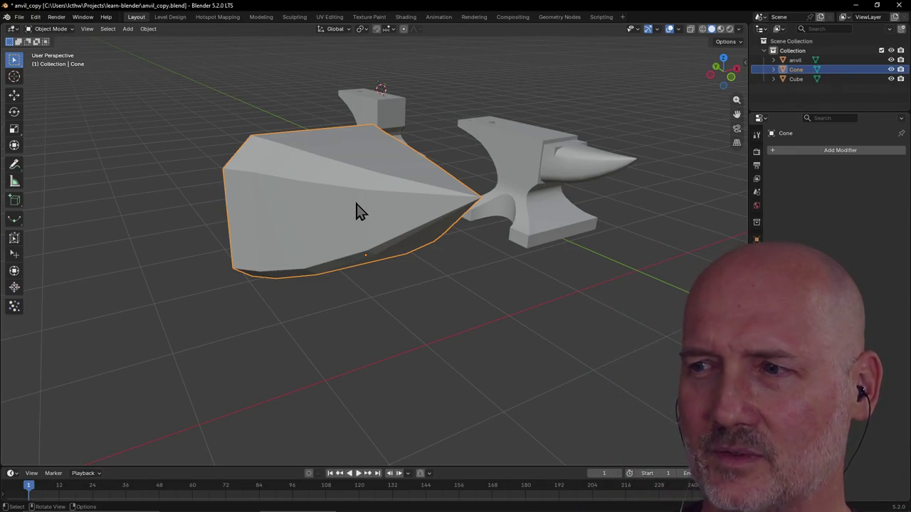
{"action": "mouse_move", "coordinate": [497, 212]}
{"action": "middle_mouse_down"}
{"action": "mouse_move", "coordinate": [358, 240]}
{"action": "mouse_move", "coordinate": [432, 237]}
{"action": "mouse_move", "coordinate": [329, 284]}
{"action": "mouse_move", "coordinate": [366, 217]}
{"action": "middle_mouse_up"}
{"action": "scroll", "coordinate": [366, 217], "scroll_direction": "up", "scroll_amount": 1}
{"action": "scroll", "coordinate": [366, 217], "scroll_direction": "up", "scroll_amount": 1}
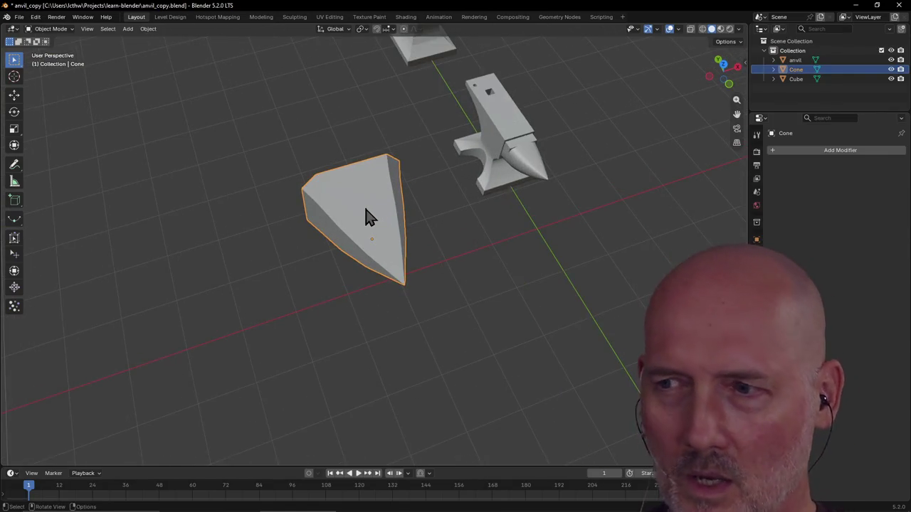
{"action": "scroll", "coordinate": [367, 217], "scroll_direction": "down", "scroll_amount": 1}
{"action": "middle_click_drag", "start_coordinate": [368, 216], "coordinate": [406, 194]}
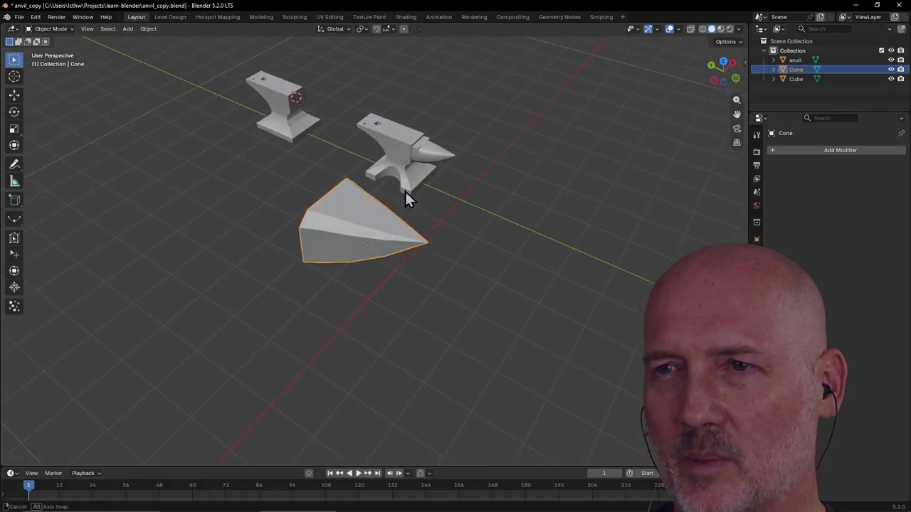
{"action": "left_click", "coordinate": [459, 256]}
{"action": "scroll", "coordinate": [448, 277], "scroll_direction": "up", "scroll_amount": 1}
{"action": "scroll", "coordinate": [437, 294], "scroll_direction": "up", "scroll_amount": 1}
{"action": "left_click", "coordinate": [341, 249]}
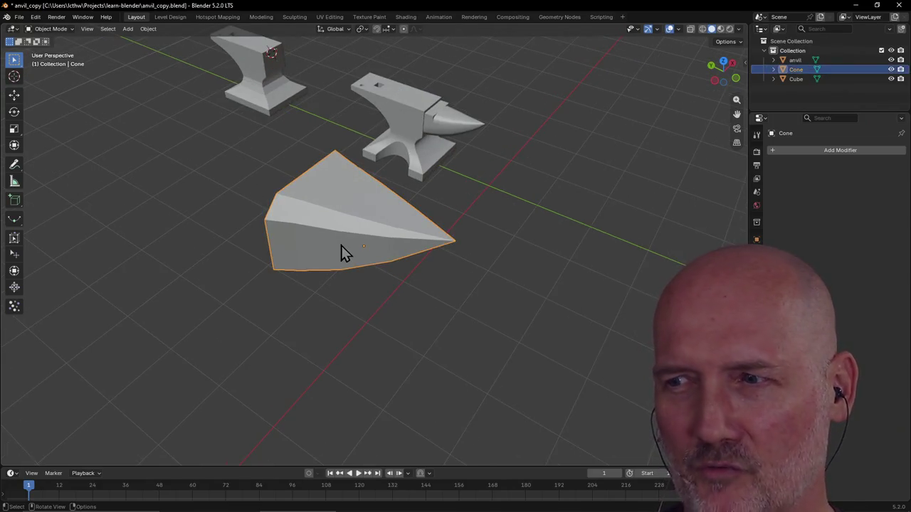
{"action": "left_click", "coordinate": [417, 329]}
{"action": "scroll", "coordinate": [417, 328], "scroll_direction": "down", "scroll_amount": 2}
{"action": "middle_click_drag", "start_coordinate": [416, 325], "coordinate": [456, 296]}
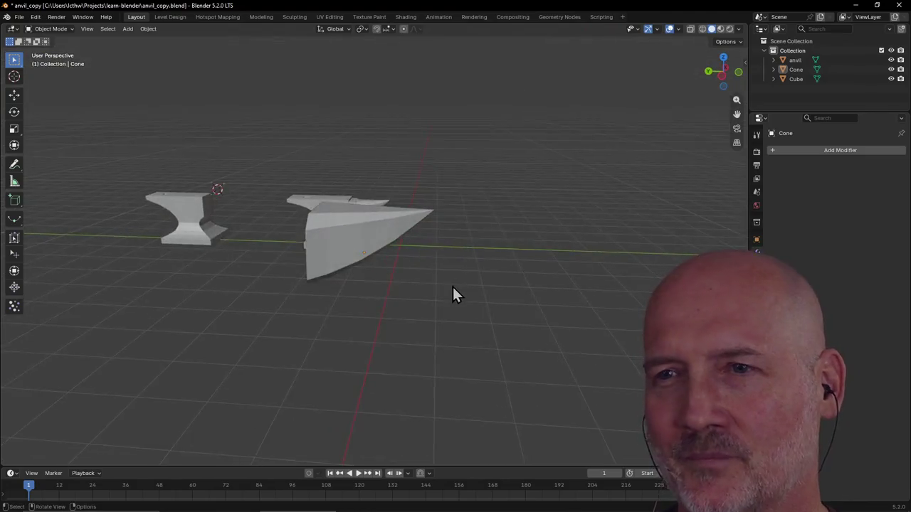
{"action": "left_click", "coordinate": [339, 229]}
{"action": "mouse_move", "coordinate": [337, 225]}
{"action": "middle_mouse_down"}
{"action": "mouse_move", "coordinate": [346, 262]}
{"action": "mouse_move", "coordinate": [309, 242]}
{"action": "mouse_move", "coordinate": [314, 257]}
{"action": "middle_mouse_up"}
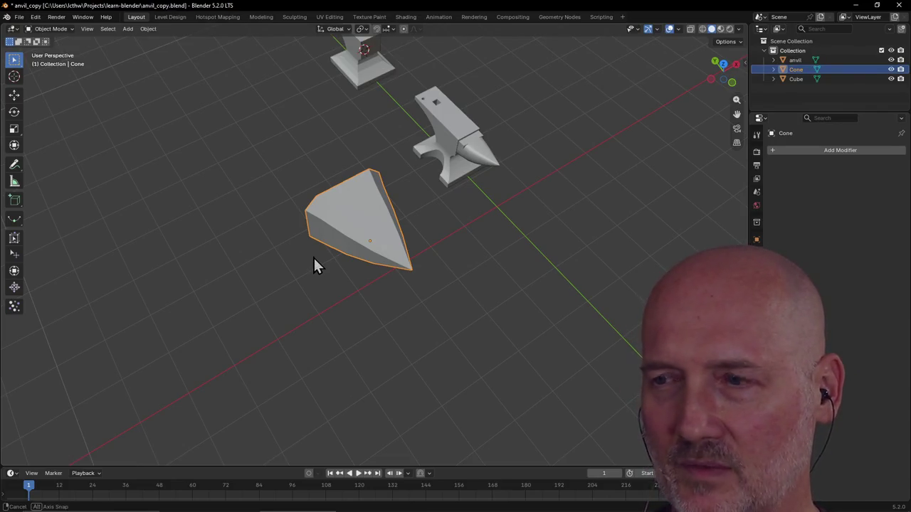
{"action": "key", "text": "s"}
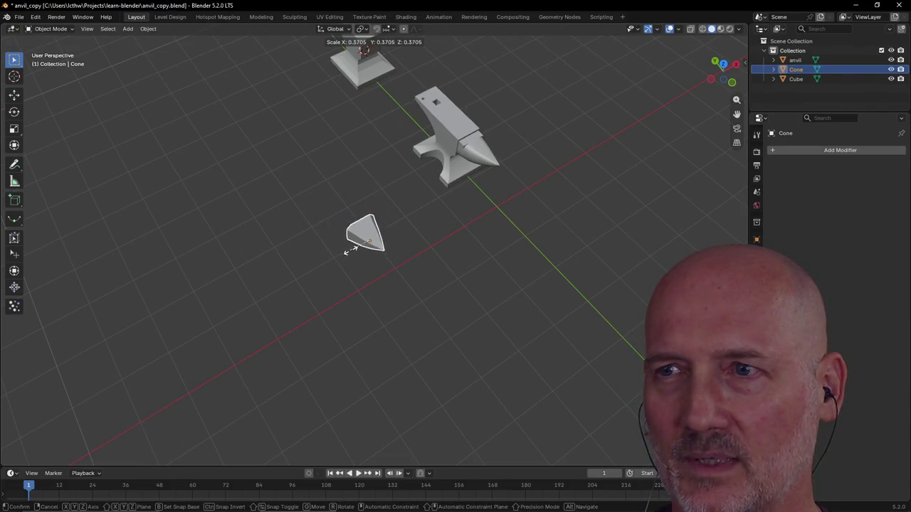
Scale the cone to 0.372 and slide it along X to the anvil's horn.
{"action": "left_click", "coordinate": [349, 249]}
{"action": "mouse_move", "coordinate": [349, 247]}
{"action": "middle_mouse_down"}
{"action": "mouse_move", "coordinate": [397, 243]}
{"action": "mouse_move", "coordinate": [423, 218]}
{"action": "mouse_move", "coordinate": [410, 218]}
{"action": "mouse_move", "coordinate": [410, 198]}
{"action": "middle_mouse_up"}
{"action": "key", "text": "g"}
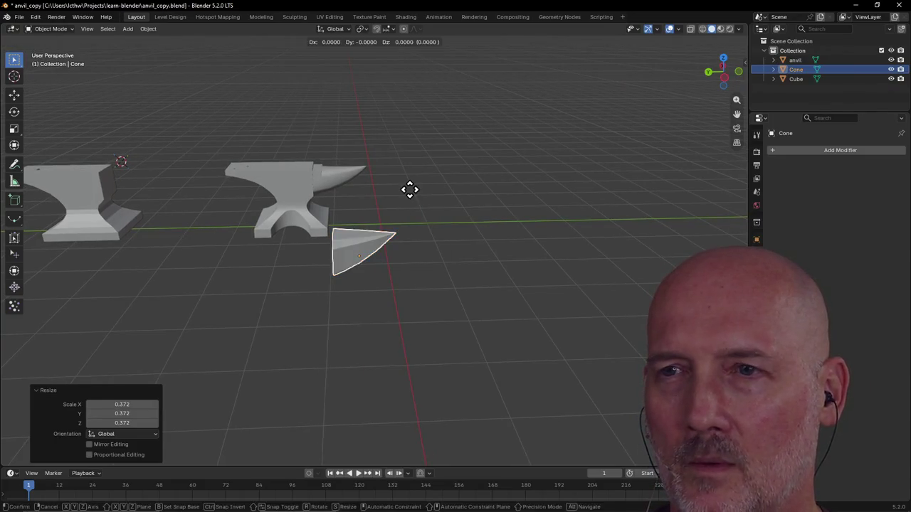
{"action": "key", "text": "x"}
{"action": "left_click", "coordinate": [393, 135]}
{"action": "mouse_move", "coordinate": [394, 135]}
{"action": "middle_mouse_down"}
{"action": "mouse_move", "coordinate": [324, 202]}
{"action": "mouse_move", "coordinate": [328, 189]}
{"action": "middle_mouse_up"}
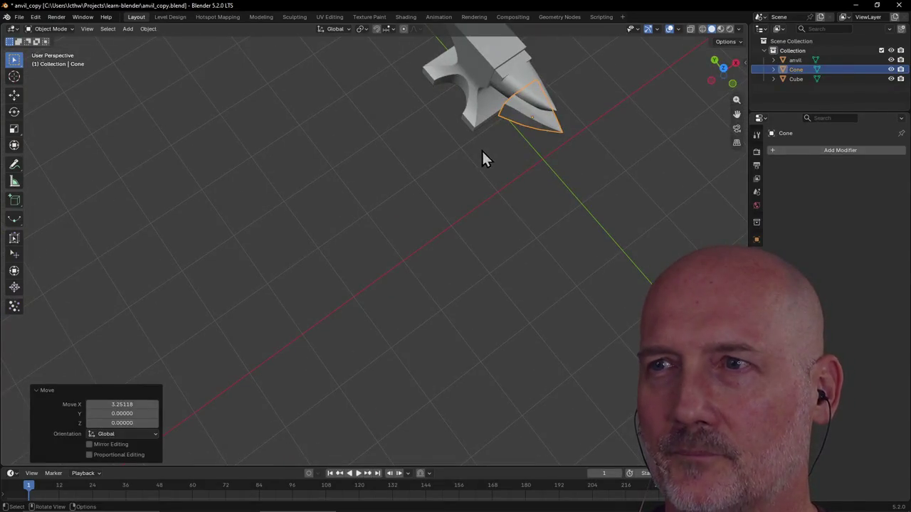
{"action": "mouse_move", "coordinate": [496, 136]}
{"action": "middle_mouse_down"}
{"action": "mouse_move", "coordinate": [439, 120]}
{"action": "mouse_move", "coordinate": [488, 177]}
{"action": "middle_mouse_up"}
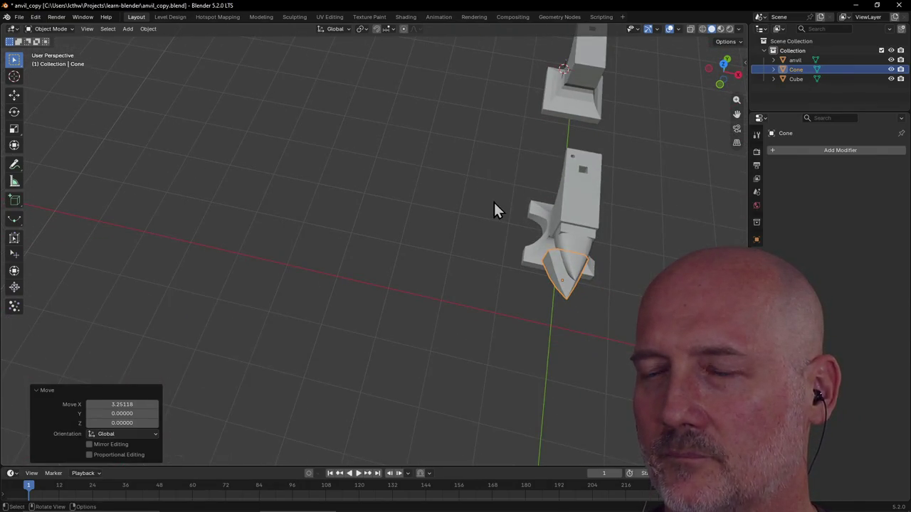
Slide the cone along X back against the anvil body (-0.90526 total) and frame it.
{"action": "key", "text": "g"}
{"action": "key", "text": "x"}
{"action": "left_click", "coordinate": [439, 199]}
{"action": "mouse_move", "coordinate": [439, 198]}
{"action": "middle_mouse_down"}
{"action": "mouse_move", "coordinate": [591, 147]}
{"action": "mouse_move", "coordinate": [522, 170]}
{"action": "mouse_move", "coordinate": [510, 158]}
{"action": "middle_mouse_up"}
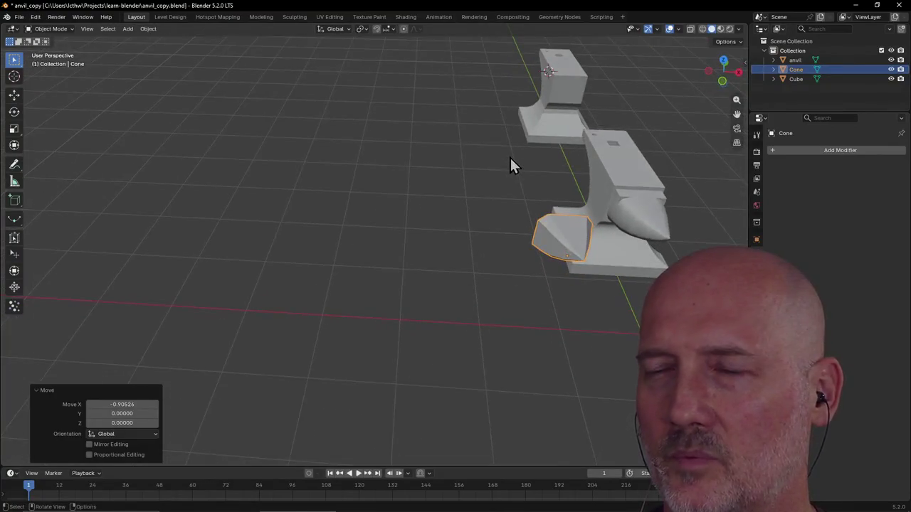
{"action": "key", "text": "grave"}
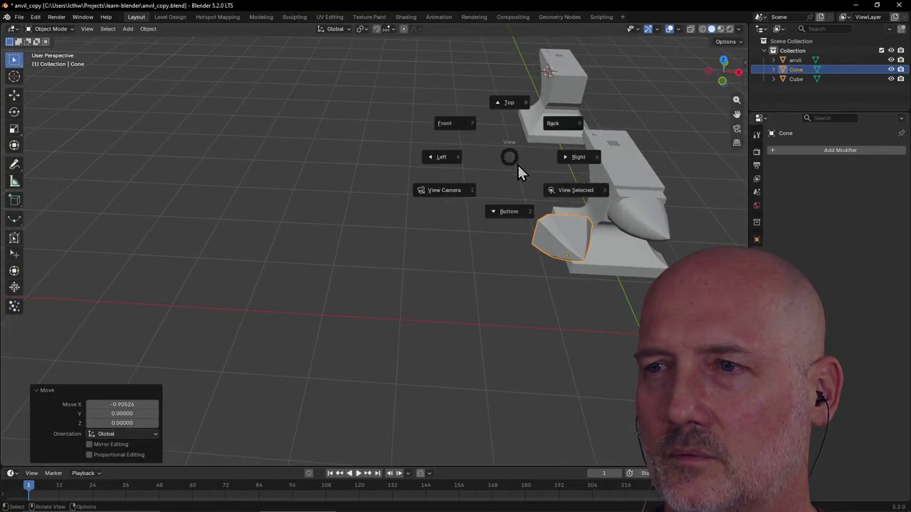
{"action": "left_click", "coordinate": [566, 190]}
{"action": "scroll", "coordinate": [539, 190], "scroll_direction": "down", "scroll_amount": 10}
{"action": "mouse_move", "coordinate": [538, 190]}
{"action": "middle_mouse_down"}
{"action": "mouse_move", "coordinate": [594, 185]}
{"action": "mouse_move", "coordinate": [420, 194]}
{"action": "mouse_move", "coordinate": [528, 187]}
{"action": "mouse_move", "coordinate": [508, 215]}
{"action": "mouse_move", "coordinate": [435, 225]}
{"action": "mouse_move", "coordinate": [405, 217]}
{"action": "mouse_move", "coordinate": [431, 199]}
{"action": "middle_mouse_up"}
{"action": "scroll", "coordinate": [420, 194], "scroll_direction": "up", "scroll_amount": 3}
{"action": "scroll", "coordinate": [391, 199], "scroll_direction": "up", "scroll_amount": 3}
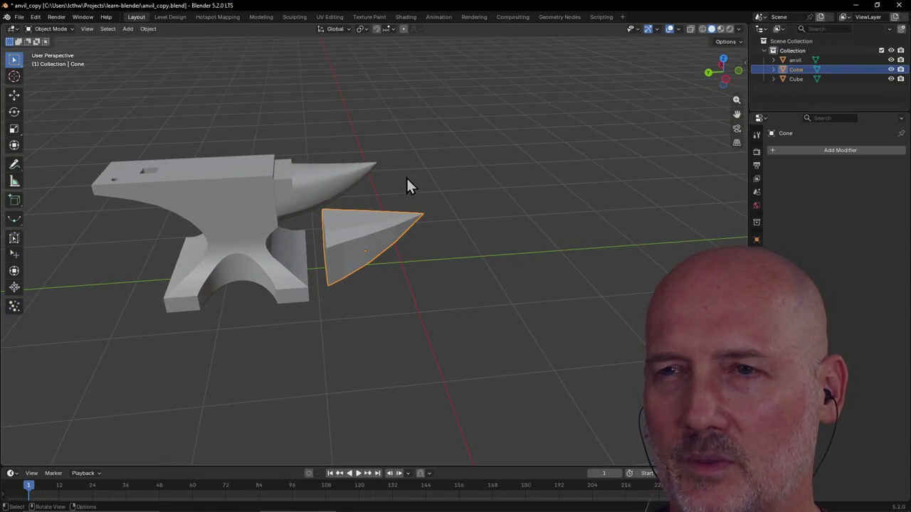
Nudge the cone slightly along X and about 0.47 along Y.
{"action": "mouse_move", "coordinate": [462, 163]}
{"action": "middle_mouse_down"}
{"action": "mouse_move", "coordinate": [401, 189]}
{"action": "mouse_move", "coordinate": [363, 182]}
{"action": "mouse_move", "coordinate": [349, 167]}
{"action": "middle_mouse_up"}
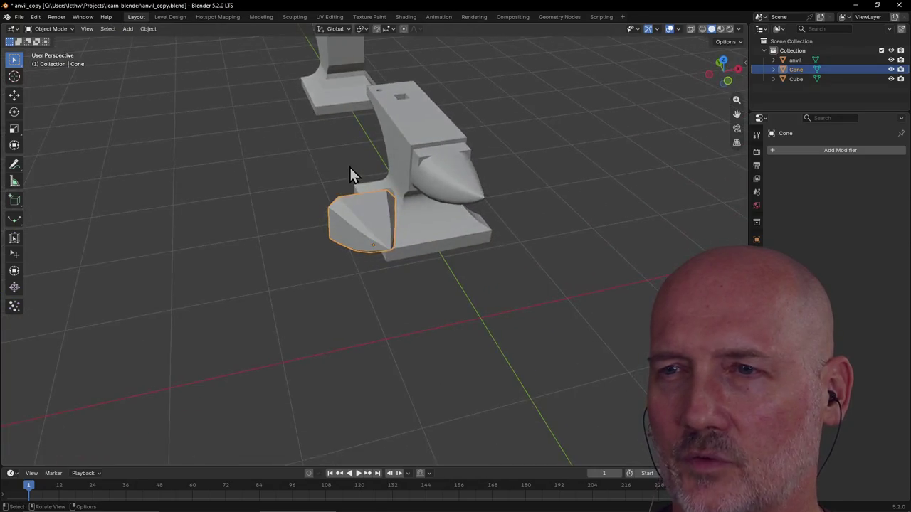
{"action": "key", "text": "g"}
{"action": "key", "text": "x"}
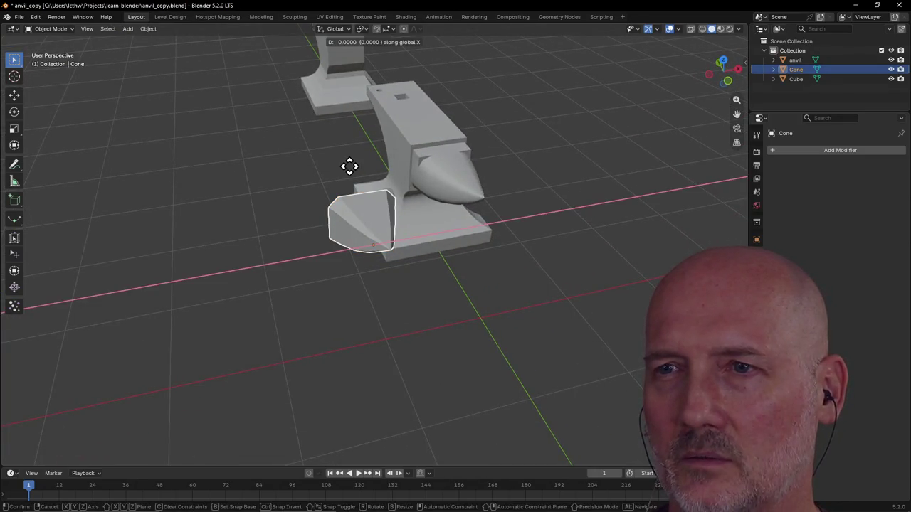
{"action": "left_click", "coordinate": [340, 159]}
{"action": "key", "text": "y"}
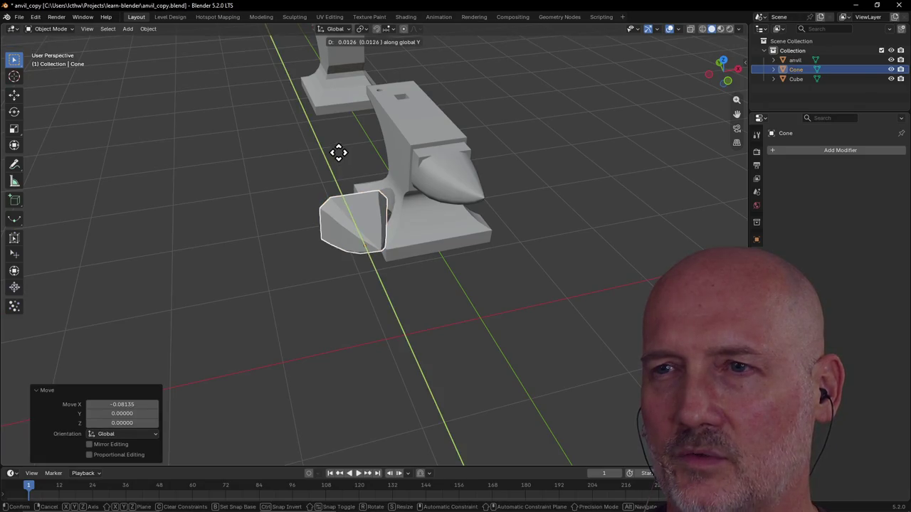
{"action": "left_click", "coordinate": [325, 132]}
{"action": "mouse_move", "coordinate": [326, 133]}
{"action": "middle_mouse_down"}
{"action": "mouse_move", "coordinate": [362, 138]}
{"action": "mouse_move", "coordinate": [449, 112]}
{"action": "mouse_move", "coordinate": [408, 130]}
{"action": "middle_mouse_up"}
{"action": "scroll", "coordinate": [408, 131], "scroll_direction": "up", "scroll_amount": 3}
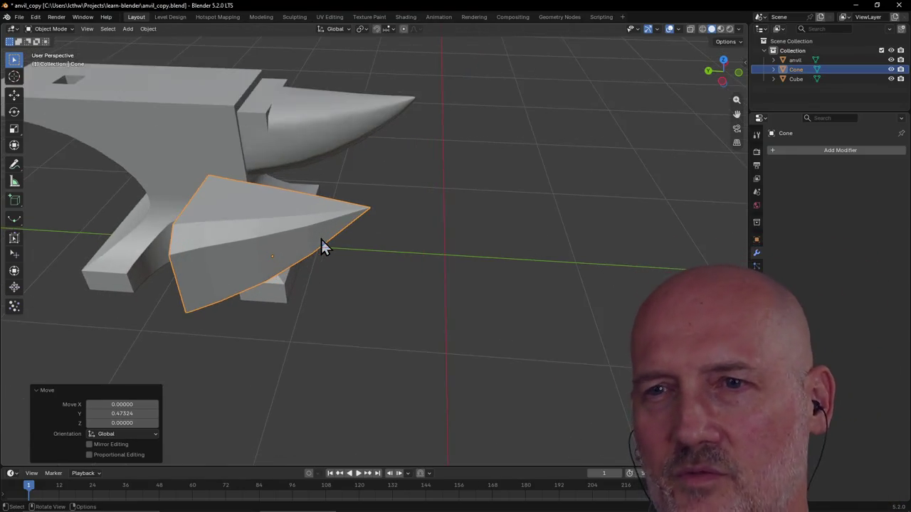
Frame the cone and raise it 0.16511 along Z.
{"action": "key", "text": "grave"}
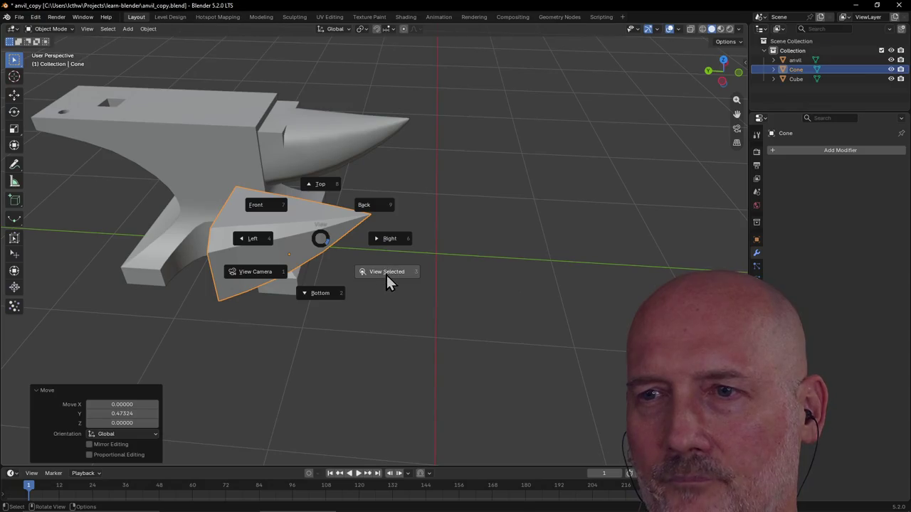
{"action": "left_click", "coordinate": [386, 274]}
{"action": "scroll", "coordinate": [386, 278], "scroll_direction": "down", "scroll_amount": 4}
{"action": "mouse_move", "coordinate": [373, 254]}
{"action": "middle_mouse_down"}
{"action": "mouse_move", "coordinate": [411, 229]}
{"action": "mouse_move", "coordinate": [385, 224]}
{"action": "mouse_move", "coordinate": [387, 209]}
{"action": "mouse_move", "coordinate": [384, 228]}
{"action": "mouse_move", "coordinate": [389, 211]}
{"action": "middle_mouse_up"}
{"action": "key", "text": "g"}
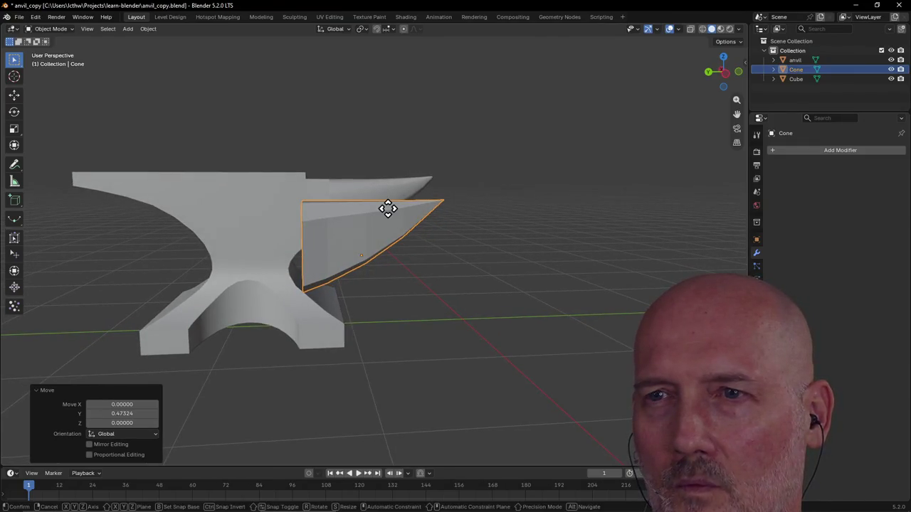
{"action": "key", "text": "z"}
{"action": "left_click", "coordinate": [384, 191]}
{"action": "mouse_move", "coordinate": [384, 190]}
{"action": "middle_mouse_down"}
{"action": "mouse_move", "coordinate": [361, 212]}
{"action": "mouse_move", "coordinate": [320, 218]}
{"action": "mouse_move", "coordinate": [411, 194]}
{"action": "mouse_move", "coordinate": [374, 206]}
{"action": "mouse_move", "coordinate": [380, 186]}
{"action": "middle_mouse_up"}
In Left view, slide the cone -0.1791 along Y so it butts the anvil body.
{"action": "key", "text": "grave"}
{"action": "left_click", "coordinate": [446, 191]}
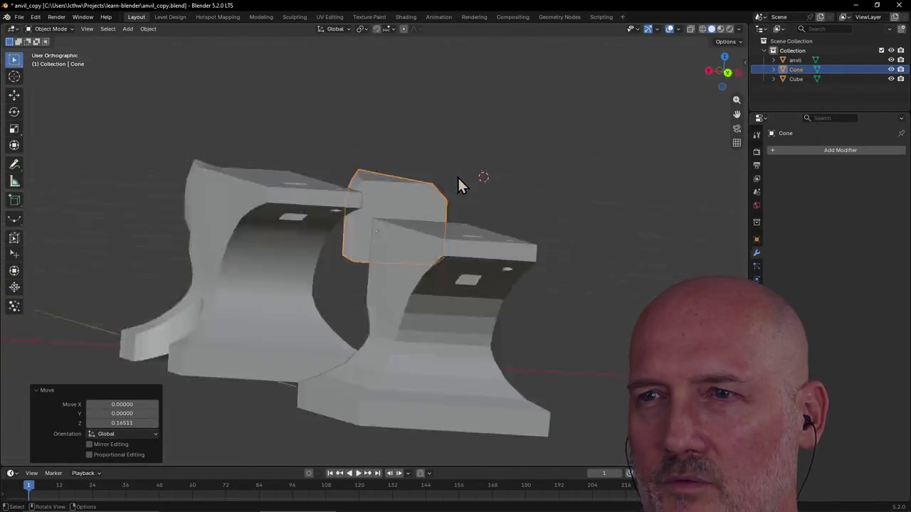
{"action": "key", "text": "grave"}
{"action": "left_click", "coordinate": [385, 191]}
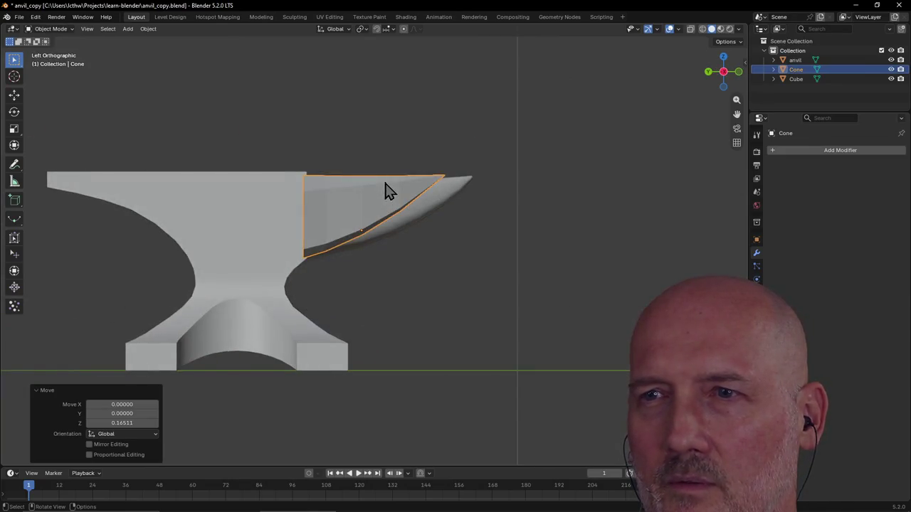
{"action": "key", "text": "g"}
{"action": "key", "text": "y"}
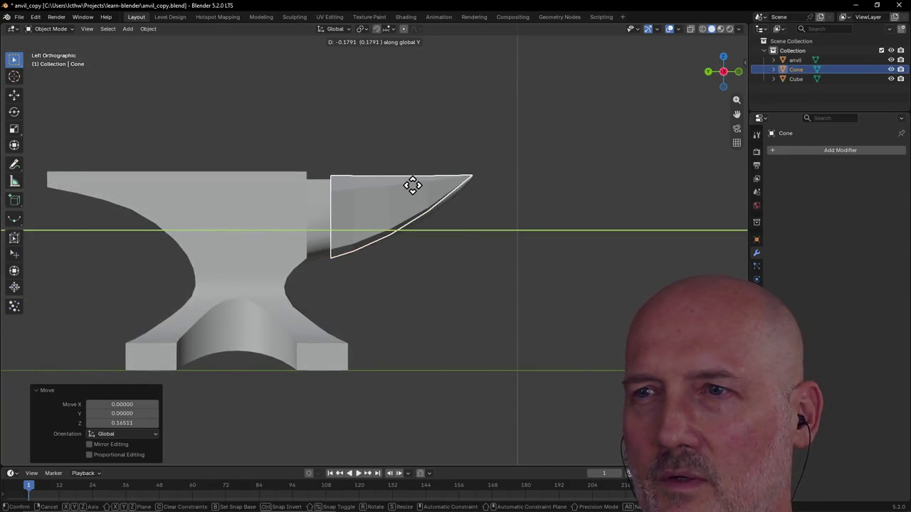
{"action": "left_click", "coordinate": [417, 194]}
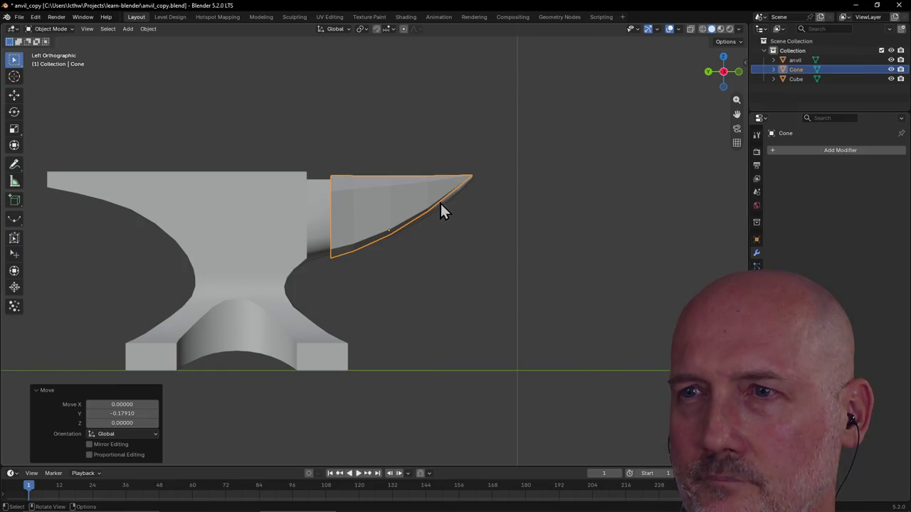
{"action": "left_click", "coordinate": [261, 18]}
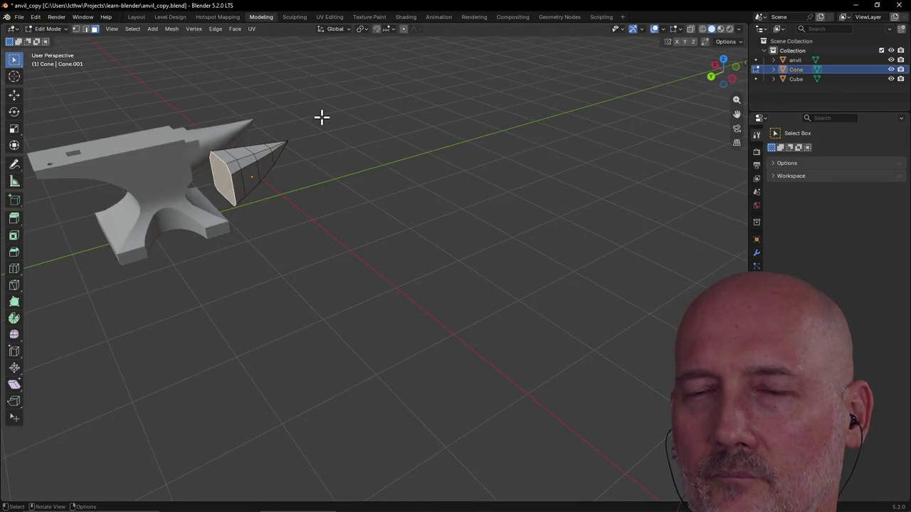
Frame the cone's flat wide end up close using Left view and View Selected.
{"action": "key", "text": "grave"}
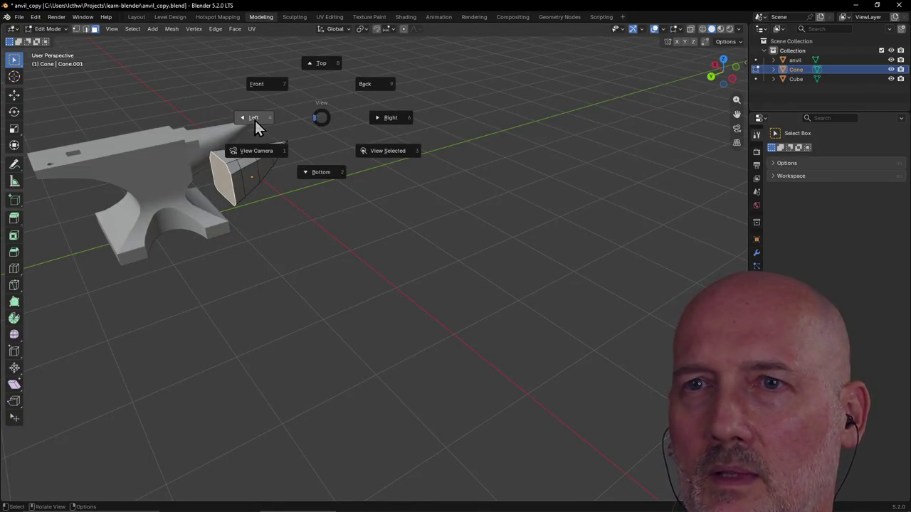
{"action": "left_click", "coordinate": [257, 126]}
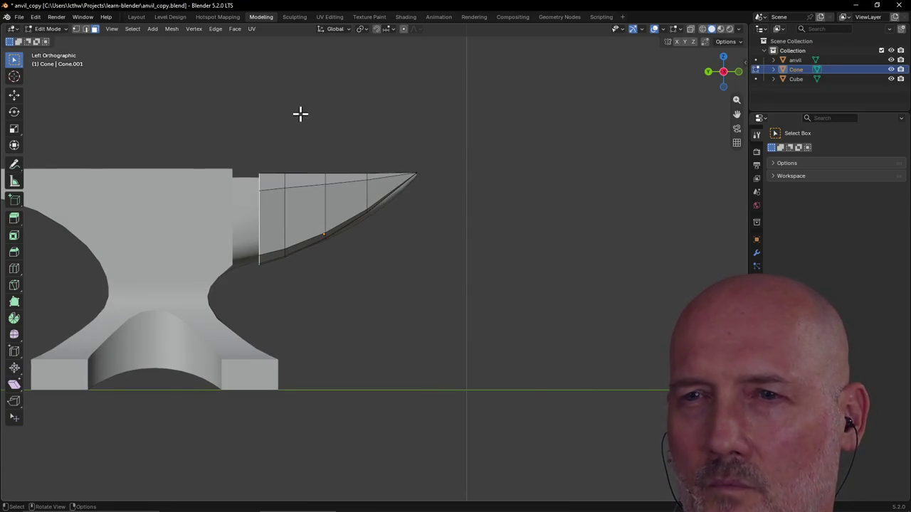
{"action": "mouse_move", "coordinate": [244, 201]}
{"action": "middle_mouse_down"}
{"action": "mouse_move", "coordinate": [267, 214]}
{"action": "mouse_move", "coordinate": [258, 196]}
{"action": "middle_mouse_up"}
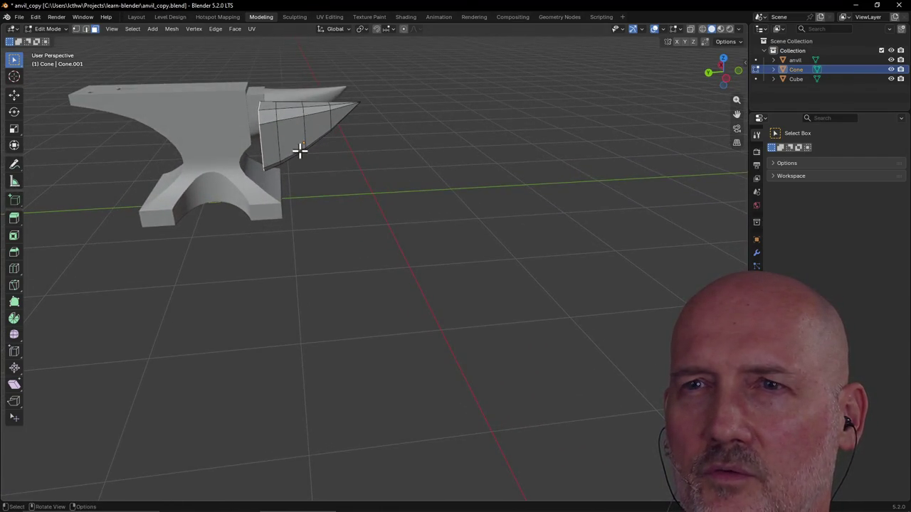
{"action": "mouse_move", "coordinate": [298, 144]}
{"action": "middle_mouse_down"}
{"action": "mouse_move", "coordinate": [294, 152]}
{"action": "mouse_move", "coordinate": [293, 137]}
{"action": "mouse_move", "coordinate": [249, 188]}
{"action": "mouse_move", "coordinate": [222, 187]}
{"action": "mouse_move", "coordinate": [259, 177]}
{"action": "mouse_move", "coordinate": [236, 159]}
{"action": "mouse_move", "coordinate": [193, 158]}
{"action": "middle_mouse_up"}
{"action": "key", "text": "grave"}
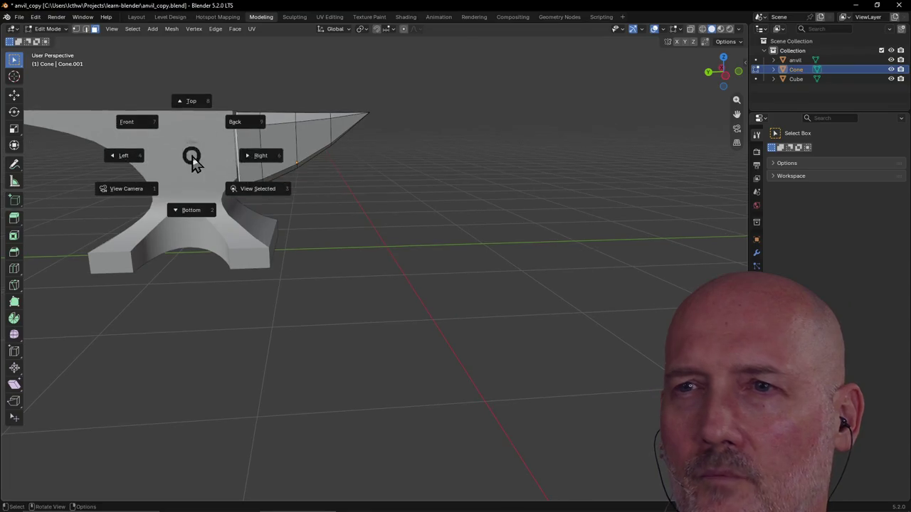
{"action": "left_click", "coordinate": [125, 155]}
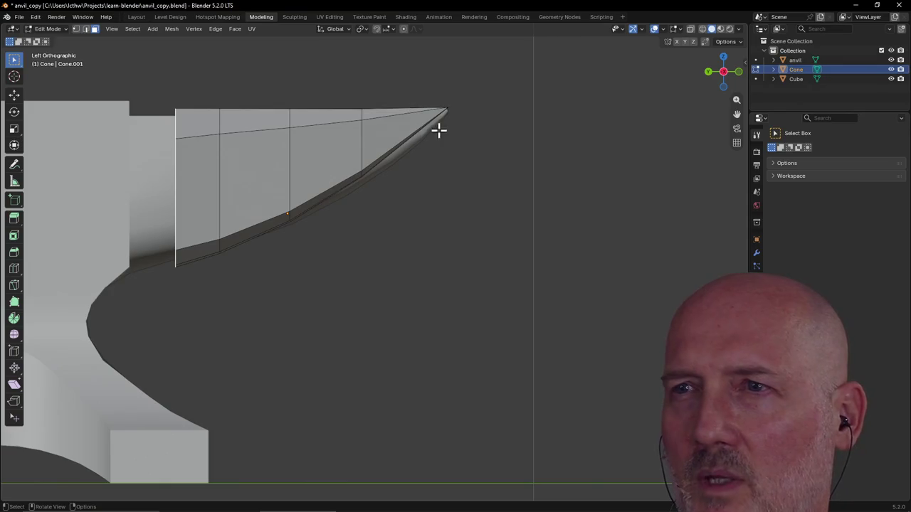
{"action": "scroll", "coordinate": [420, 139], "scroll_direction": "down", "scroll_amount": 5}
{"action": "middle_click_drag", "start_coordinate": [282, 171], "coordinate": [339, 172]}
{"action": "mouse_move", "coordinate": [124, 222]}
{"action": "middle_mouse_down"}
{"action": "mouse_move", "coordinate": [28, 226]}
{"action": "mouse_move", "coordinate": [128, 219]}
{"action": "middle_mouse_up"}
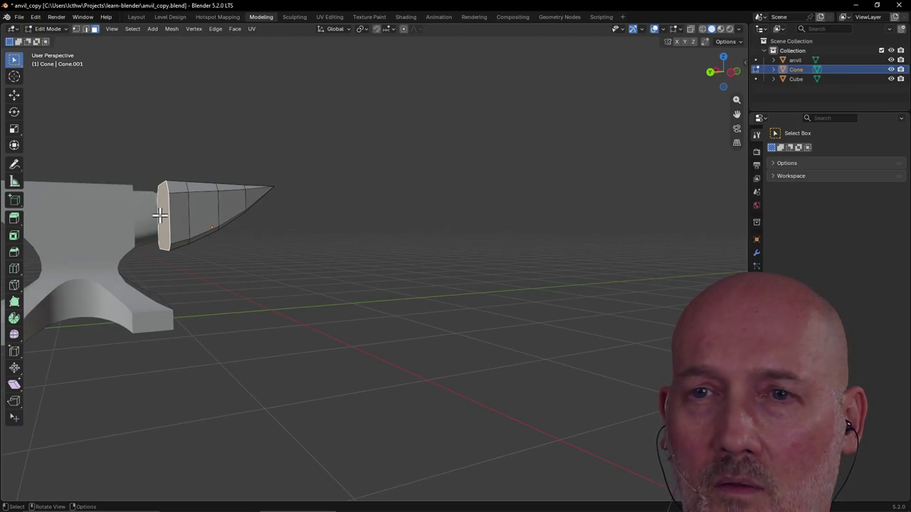
{"action": "key", "text": "grave"}
{"action": "left_click", "coordinate": [212, 255]}
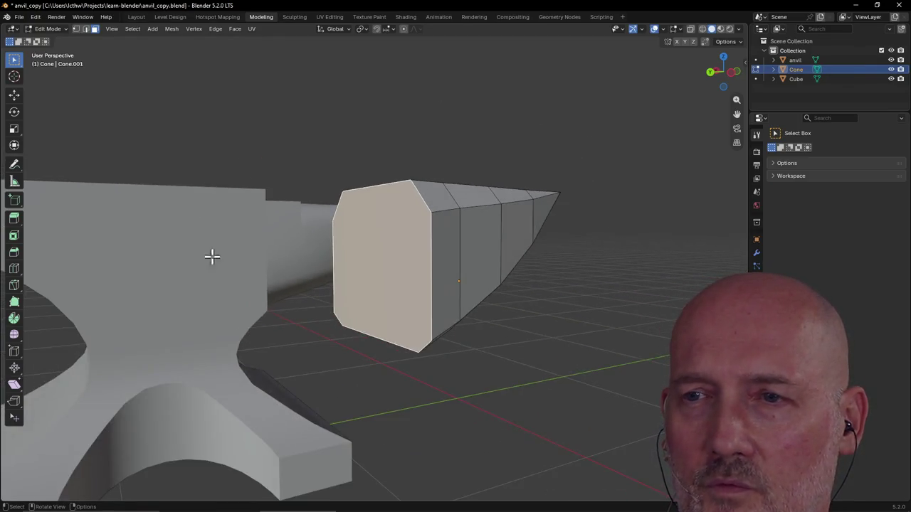
In edge select and Left view, raise the cone's bottom end edge along Z.
{"action": "left_click", "coordinate": [85, 28]}
{"action": "left_click", "coordinate": [380, 339]}
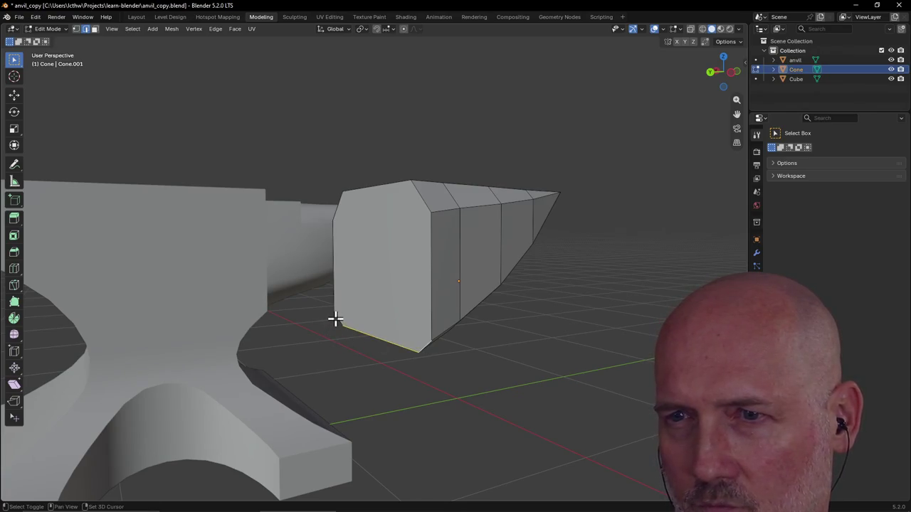
{"action": "key", "text": "grave"}
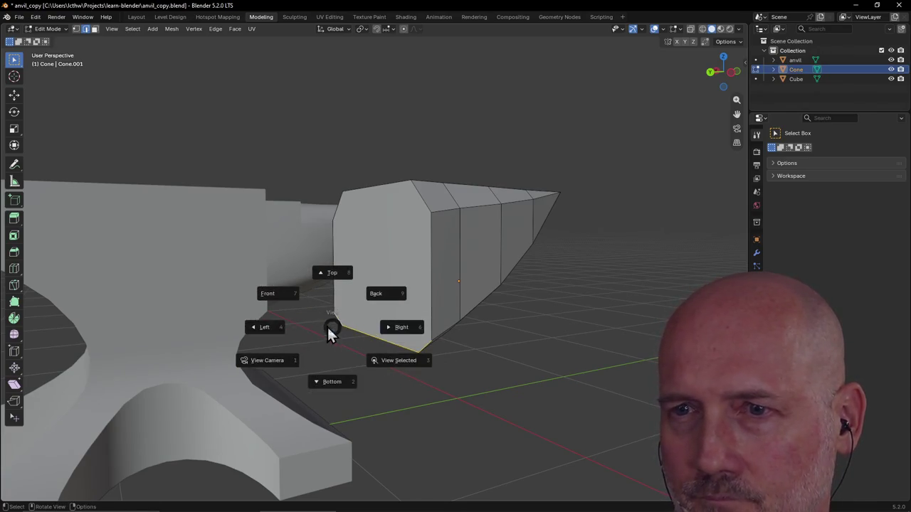
{"action": "left_click", "coordinate": [270, 331]}
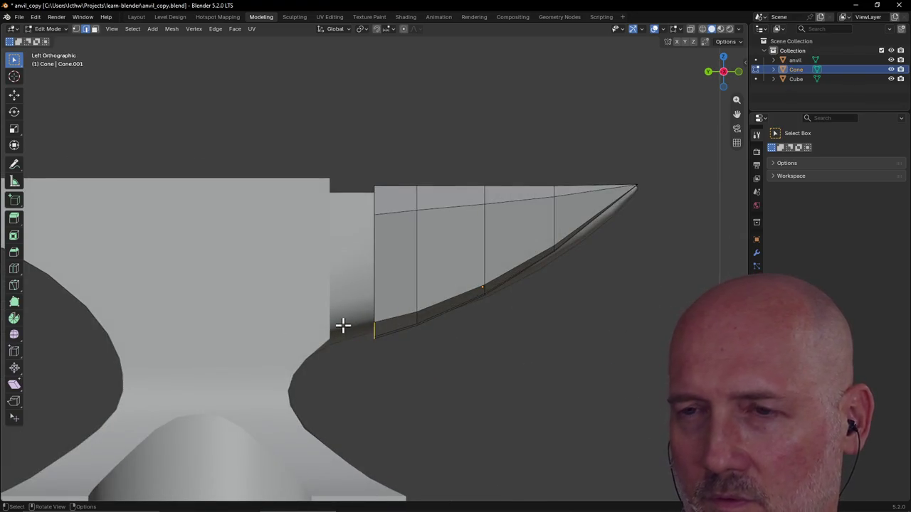
{"action": "key", "text": "g"}
{"action": "key", "text": "z"}
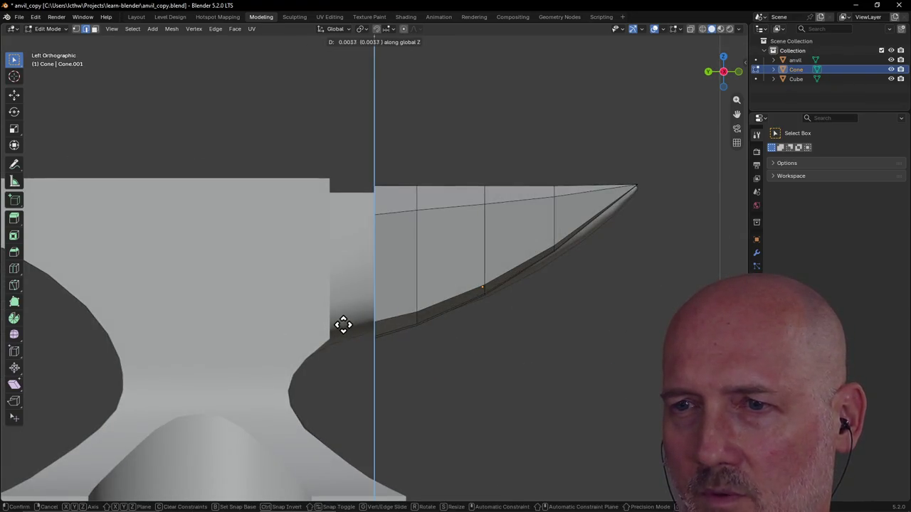
{"action": "left_click", "coordinate": [343, 317]}
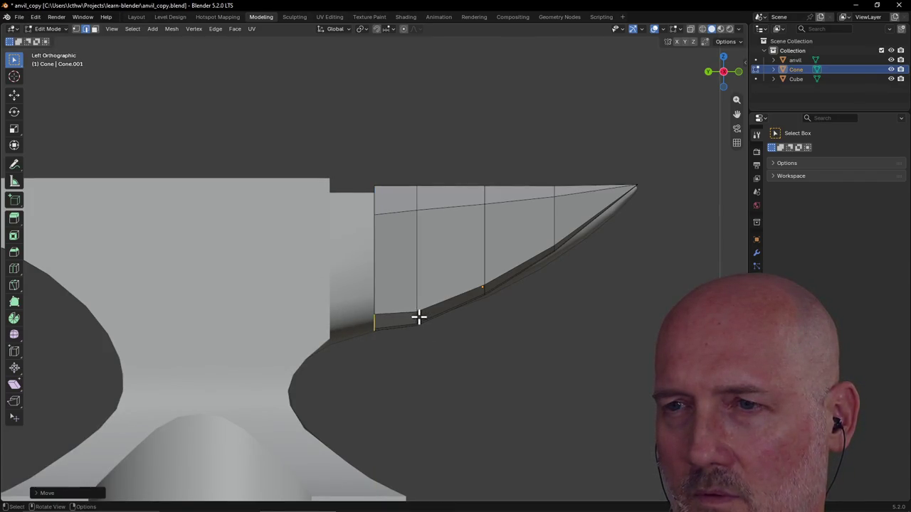
Move the next lower edge about 0.0233 along Z, then select another side edge.
{"action": "middle_click_drag", "start_coordinate": [429, 366], "coordinate": [401, 239]}
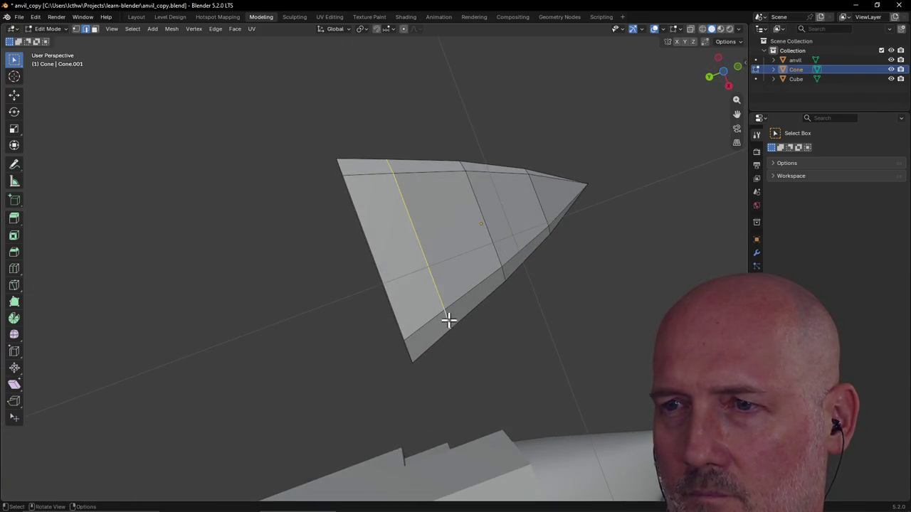
{"action": "key", "text": "grave"}
{"action": "left_click", "coordinate": [378, 321]}
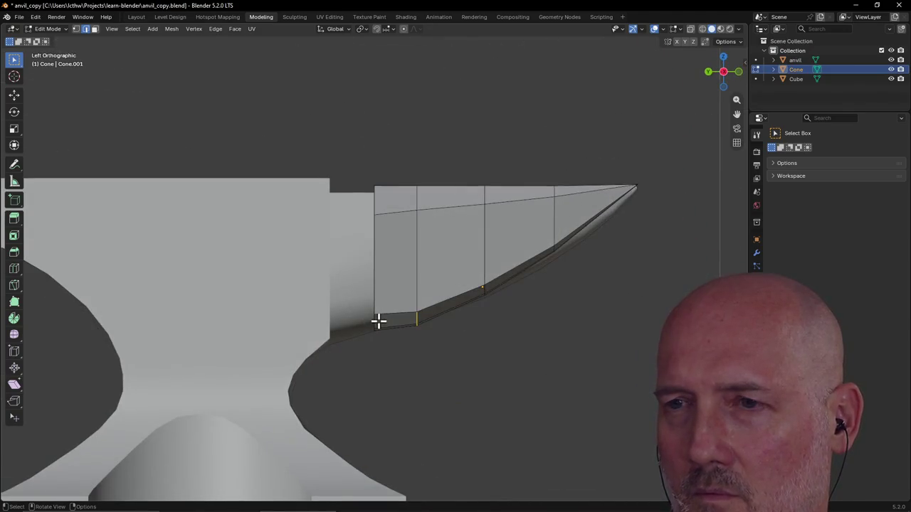
{"action": "key", "text": "g"}
{"action": "key", "text": "z"}
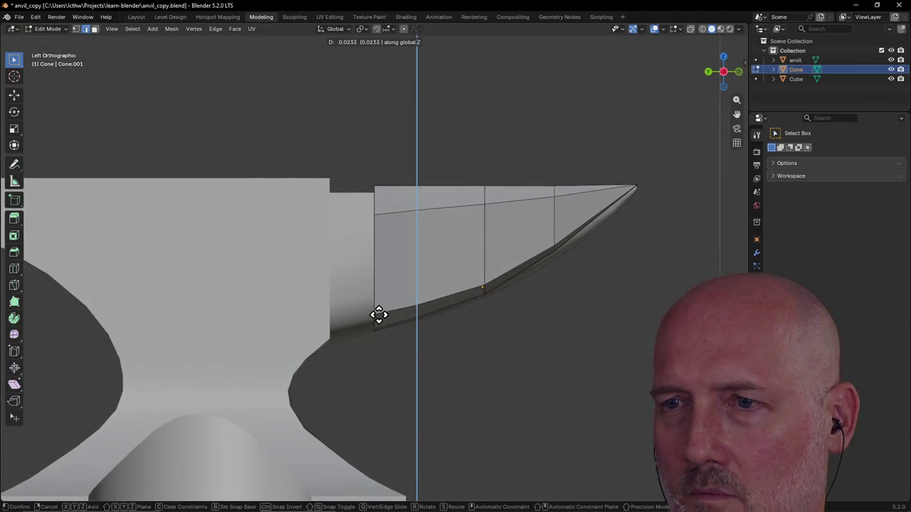
{"action": "left_click", "coordinate": [377, 316]}
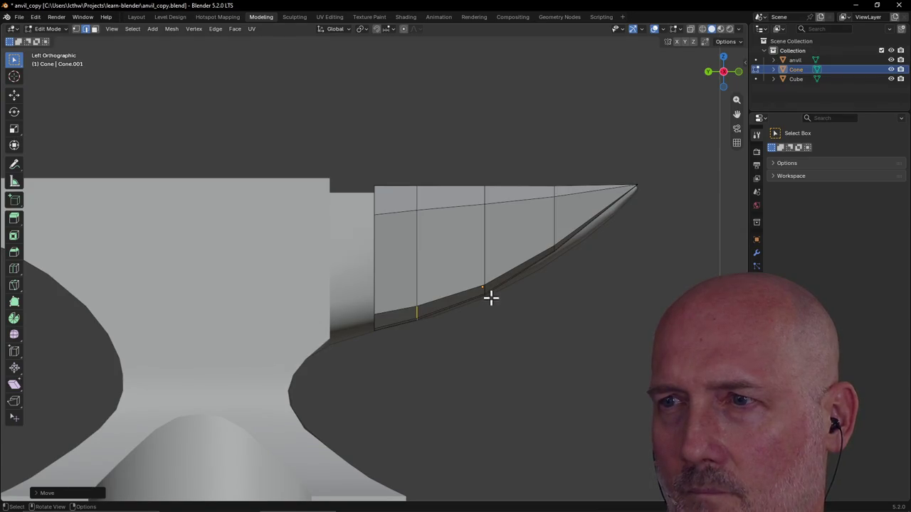
{"action": "middle_click_drag", "start_coordinate": [606, 211], "coordinate": [529, 238]}
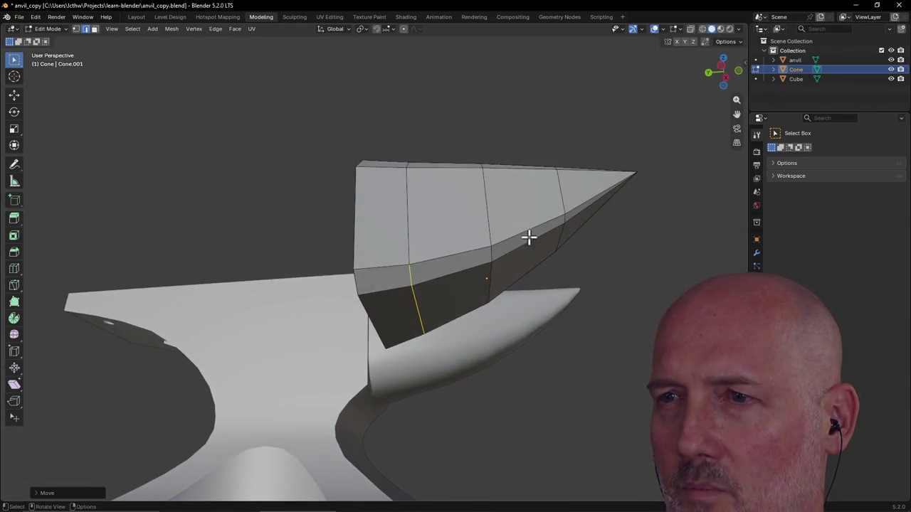
{"action": "left_click", "coordinate": [489, 252]}
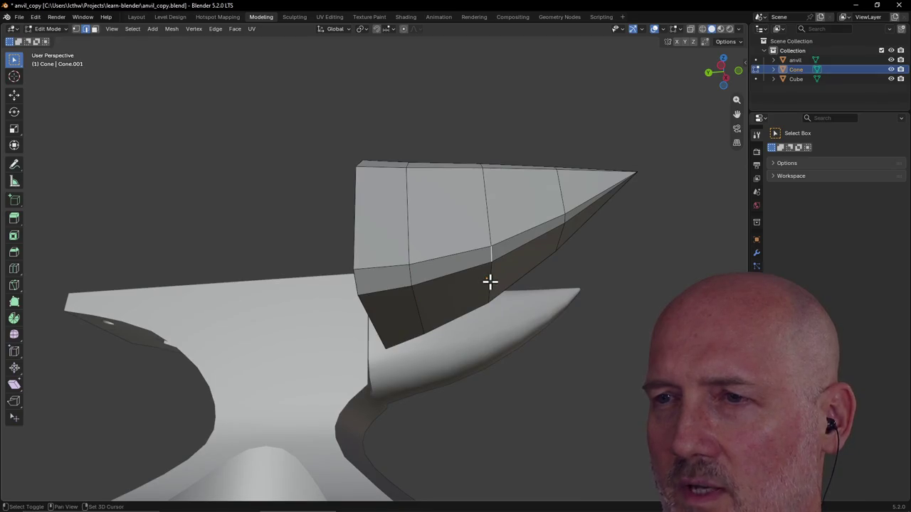
{"action": "middle_click_drag", "start_coordinate": [490, 282], "coordinate": [482, 235]}
{"action": "middle_click_drag", "start_coordinate": [496, 274], "coordinate": [491, 292]}
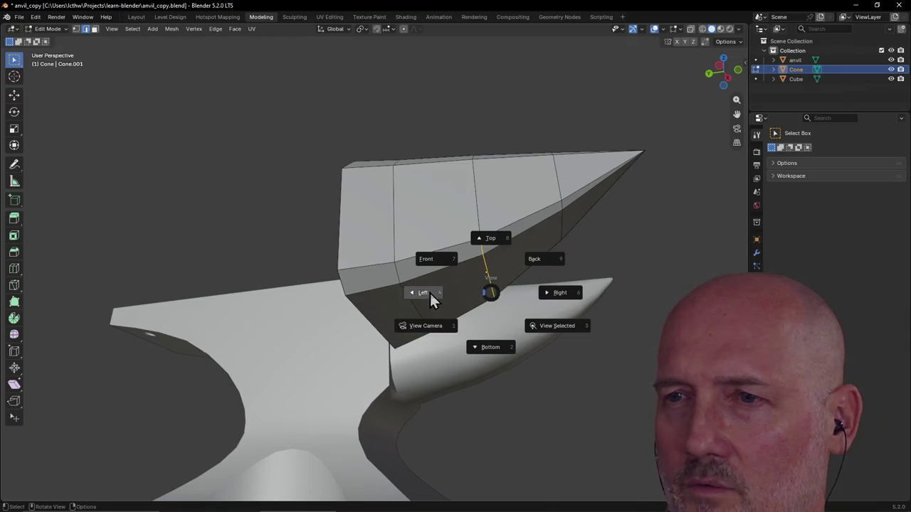
In Left view, move the selected vertex along Z.
{"action": "left_click", "coordinate": [429, 293]}
{"action": "key", "text": "g"}
{"action": "key", "text": "z"}
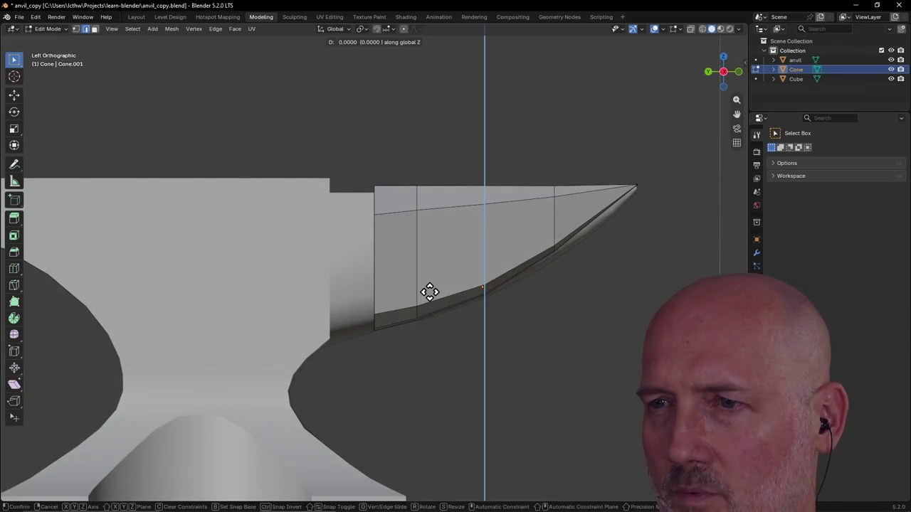
{"action": "left_click", "coordinate": [427, 295]}
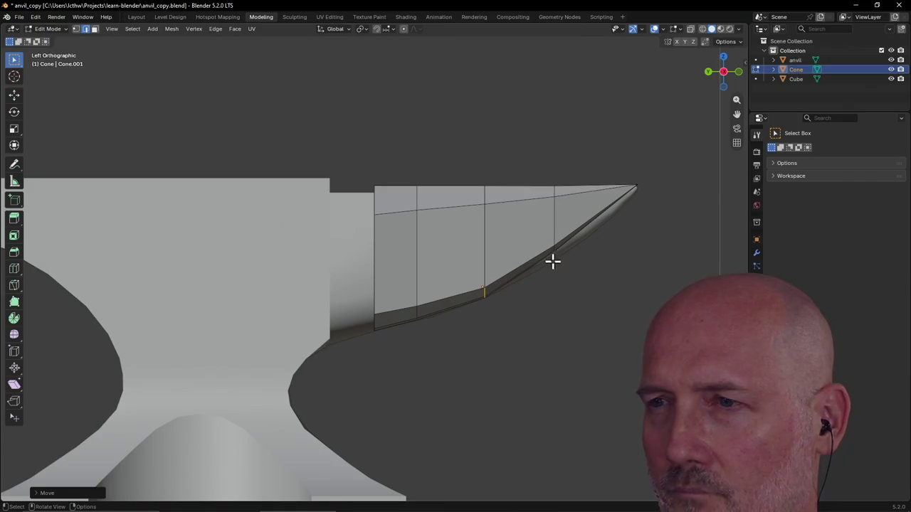
{"action": "middle_click_drag", "start_coordinate": [553, 247], "coordinate": [542, 185]}
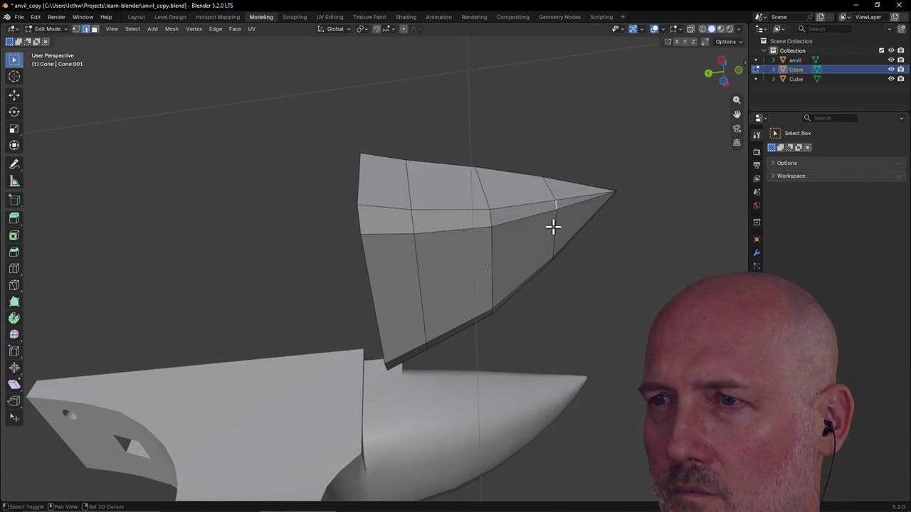
{"action": "mouse_move", "coordinate": [555, 227]}
{"action": "middle_mouse_down"}
{"action": "mouse_move", "coordinate": [543, 206]}
{"action": "mouse_move", "coordinate": [553, 230]}
{"action": "middle_mouse_up"}
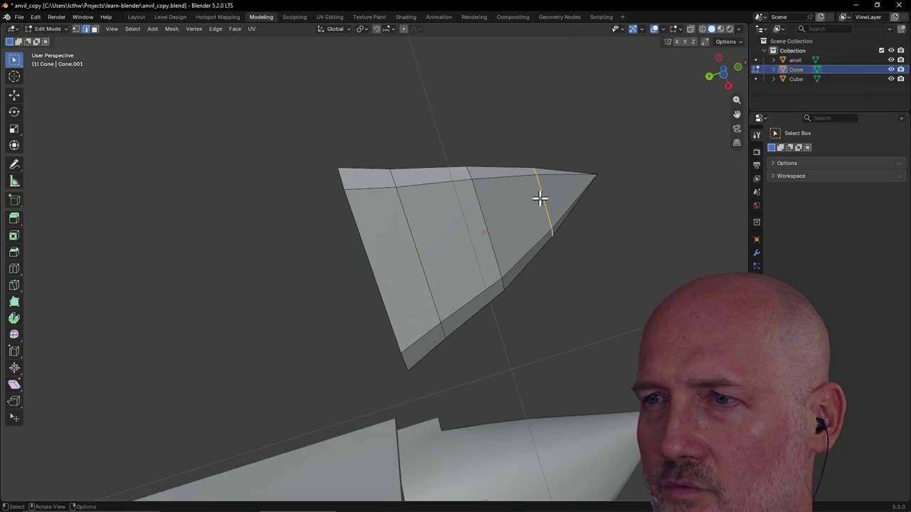
Zoom in on the selected edge from the side and lower the vertex along Z.
{"action": "key", "text": "grave"}
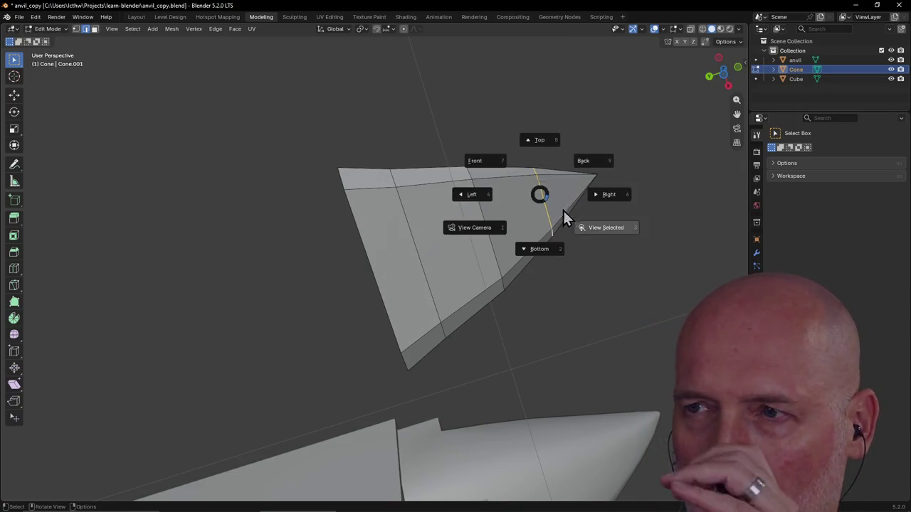
{"action": "left_click", "coordinate": [593, 226]}
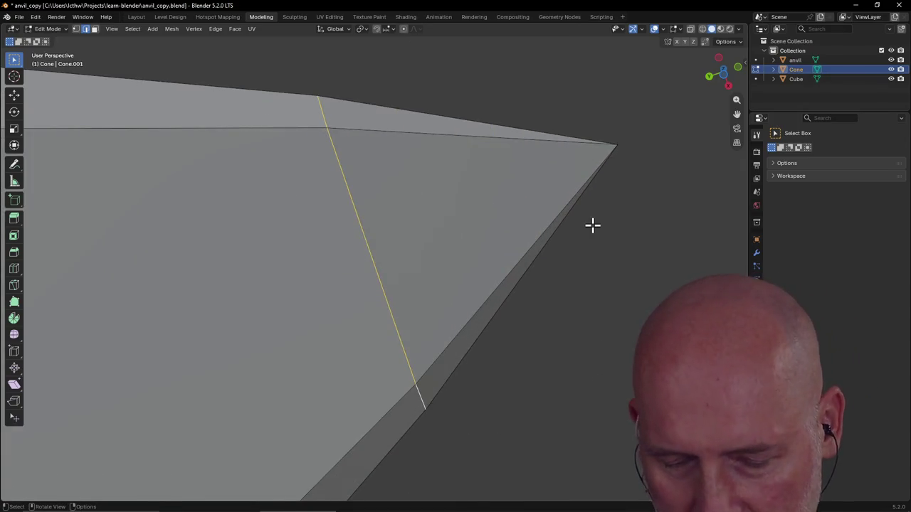
{"action": "scroll", "coordinate": [533, 229], "scroll_direction": "down", "scroll_amount": 3}
{"action": "key", "text": "grave"}
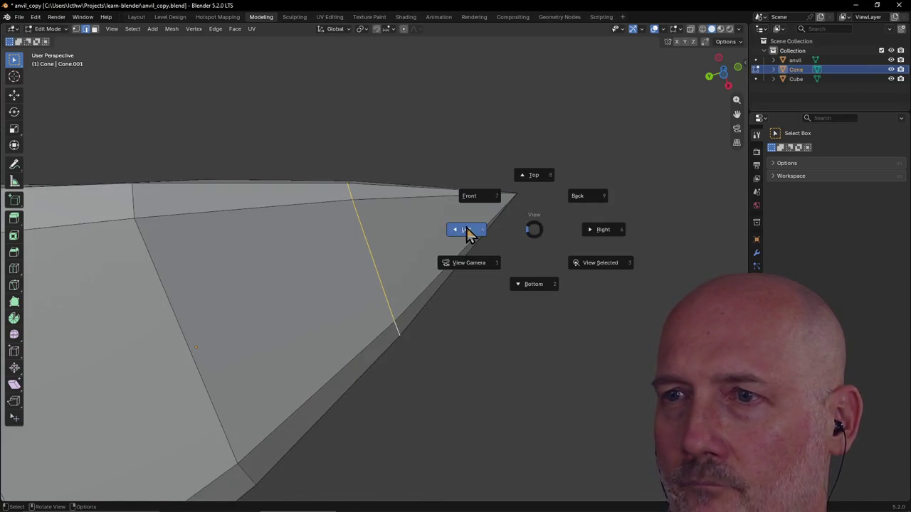
{"action": "left_click", "coordinate": [466, 229]}
{"action": "scroll", "coordinate": [464, 227], "scroll_direction": "down", "scroll_amount": 1}
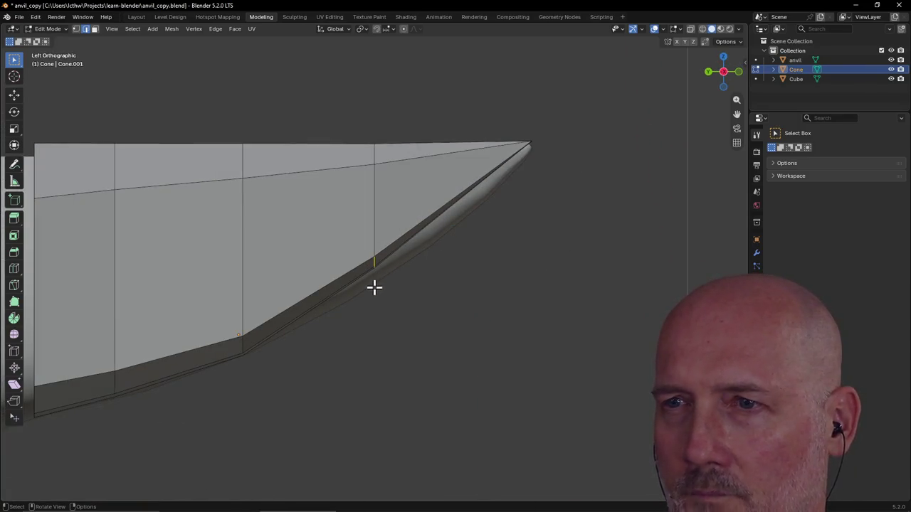
{"action": "key", "text": "g"}
{"action": "key", "text": "z"}
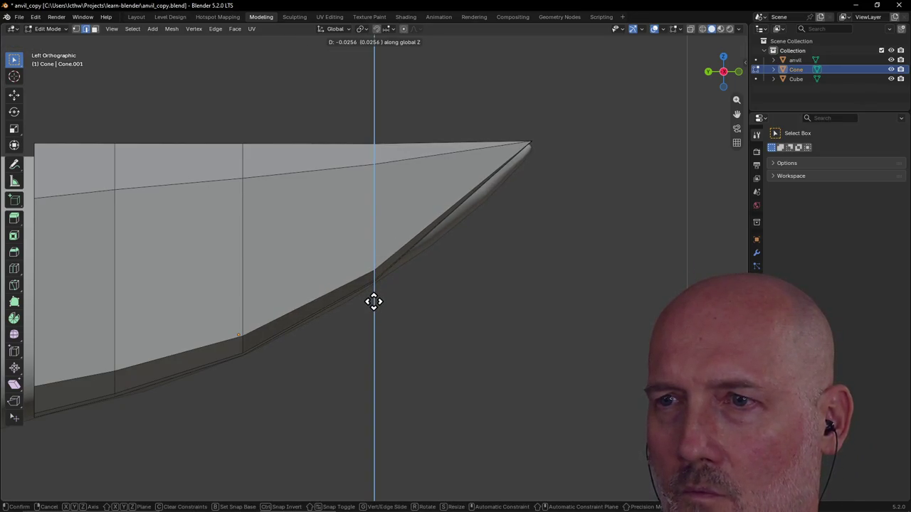
{"action": "left_click", "coordinate": [374, 302]}
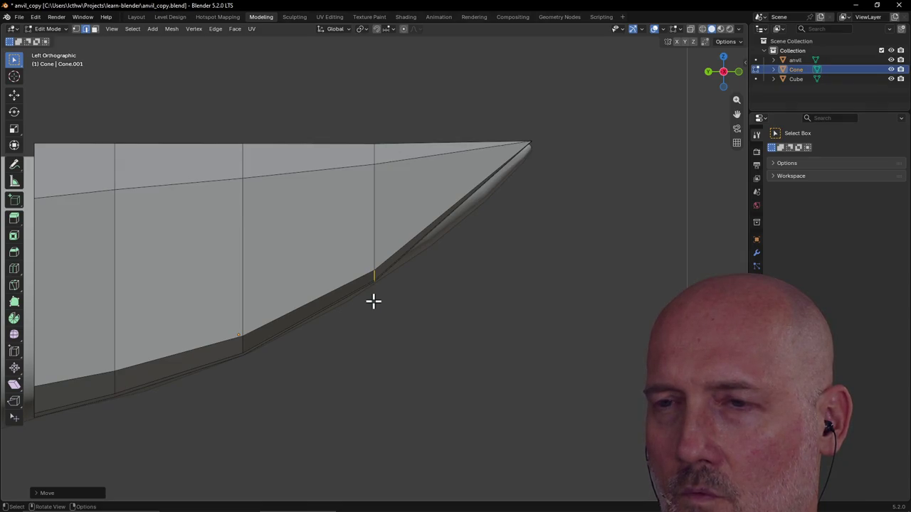
Shift the vertex along Y and Z onto the bevel line, then select the lower bevel edge.
{"action": "key", "text": "g"}
{"action": "key", "text": "y"}
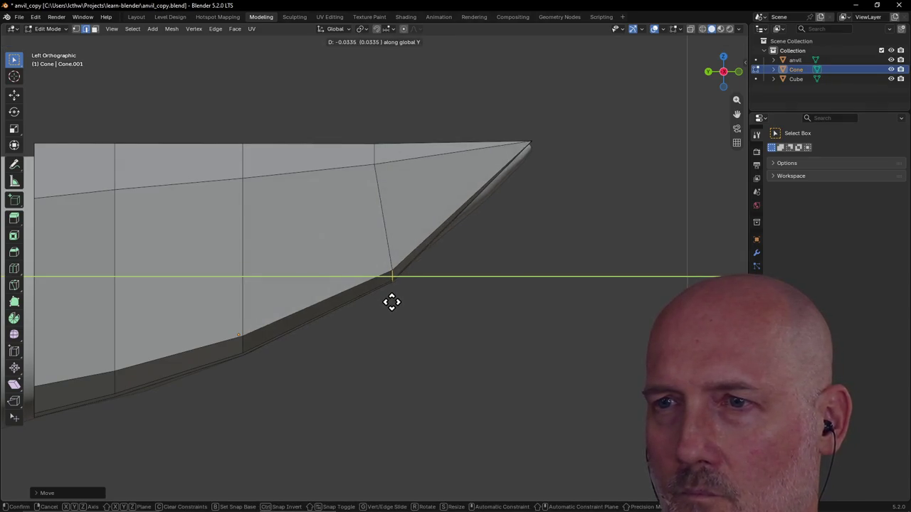
{"action": "left_click", "coordinate": [412, 301]}
{"action": "key", "text": "g"}
{"action": "key", "text": "z"}
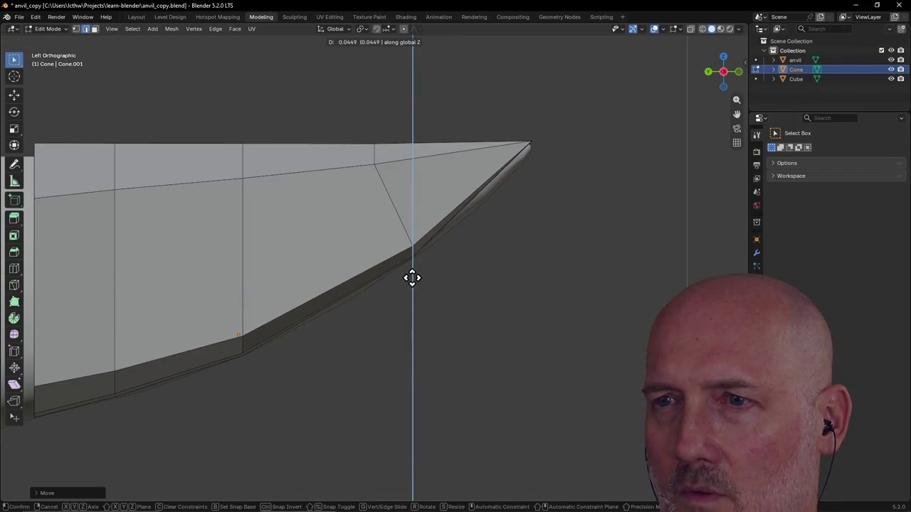
{"action": "left_click", "coordinate": [412, 277]}
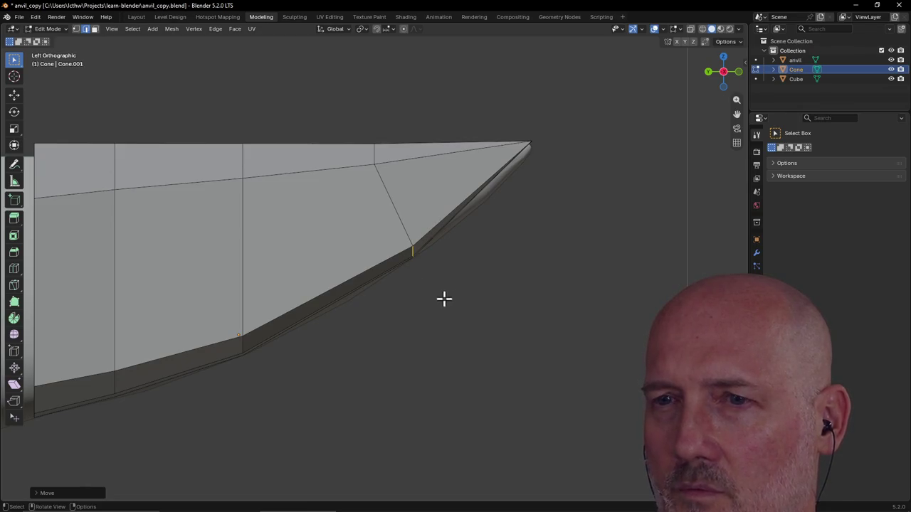
{"action": "left_click", "coordinate": [421, 304]}
{"action": "mouse_move", "coordinate": [423, 323]}
{"action": "middle_mouse_down"}
{"action": "mouse_move", "coordinate": [415, 341]}
{"action": "mouse_move", "coordinate": [334, 374]}
{"action": "mouse_move", "coordinate": [297, 377]}
{"action": "mouse_move", "coordinate": [200, 345]}
{"action": "mouse_move", "coordinate": [456, 319]}
{"action": "mouse_move", "coordinate": [366, 315]}
{"action": "mouse_move", "coordinate": [389, 312]}
{"action": "mouse_move", "coordinate": [458, 364]}
{"action": "mouse_move", "coordinate": [453, 408]}
{"action": "mouse_move", "coordinate": [451, 397]}
{"action": "middle_mouse_up"}
{"action": "key", "text": "grave"}
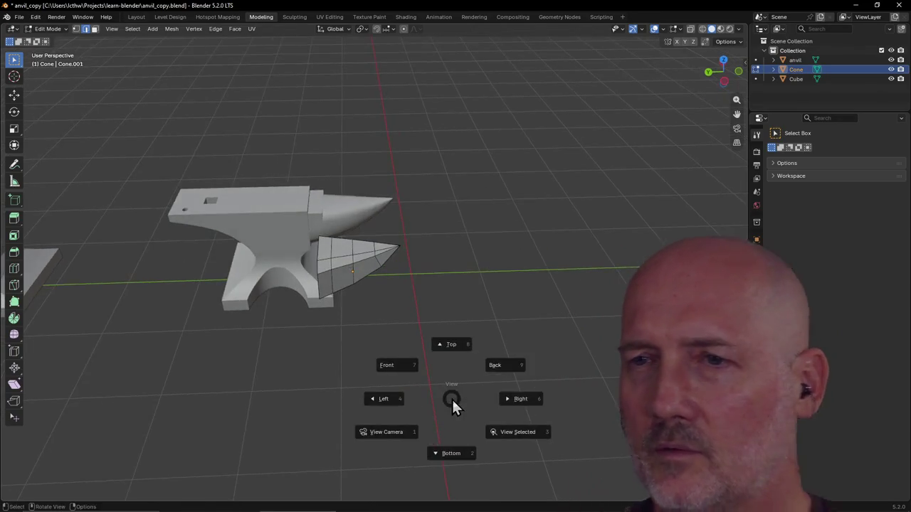
In the Layout workspace's Top view, nudge the cone slightly along Y.
{"action": "left_click", "coordinate": [460, 345]}
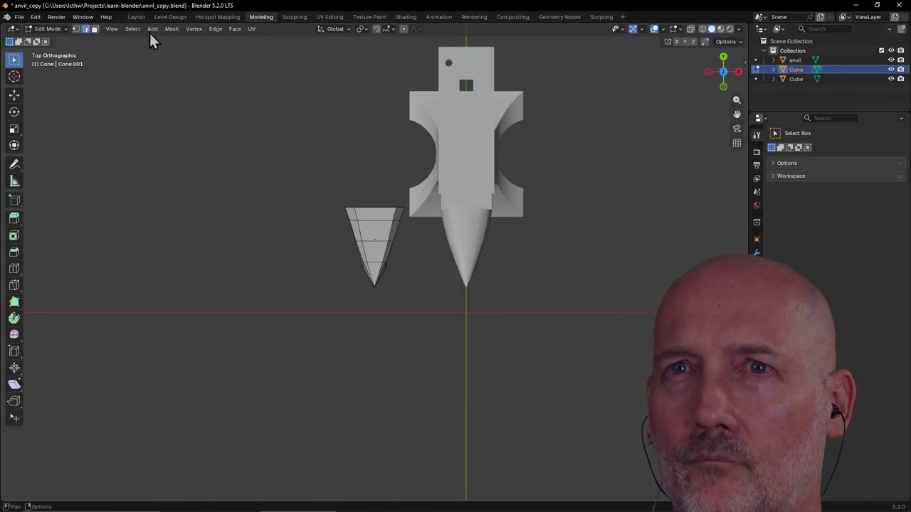
{"action": "left_click", "coordinate": [135, 16]}
{"action": "key", "text": "grave"}
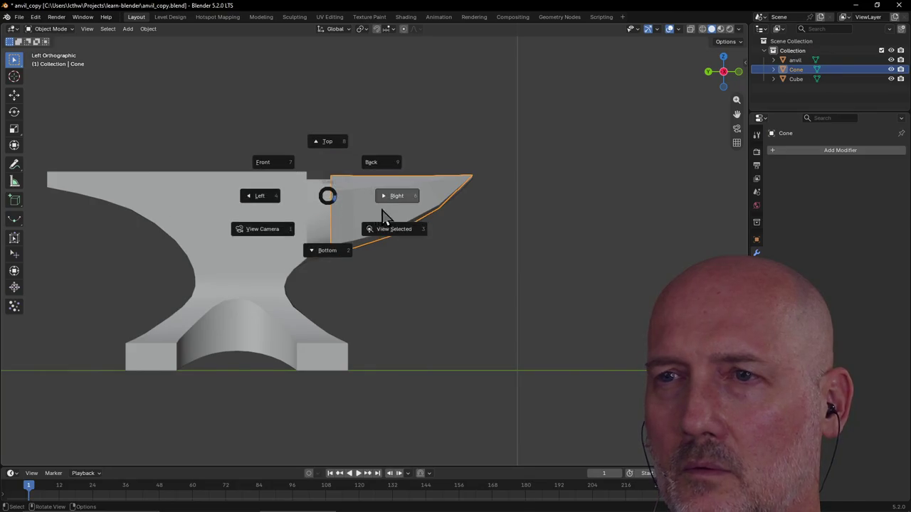
{"action": "left_click", "coordinate": [325, 141]}
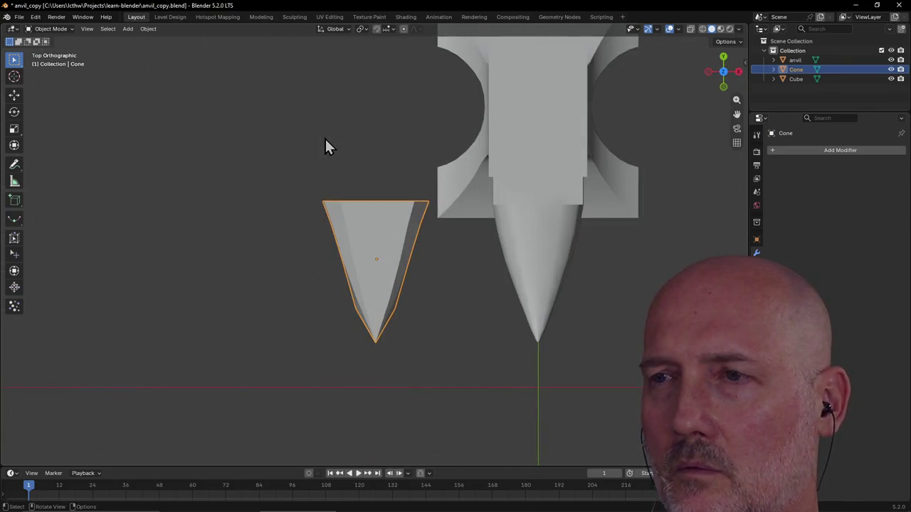
{"action": "key", "text": "g"}
{"action": "key", "text": "y"}
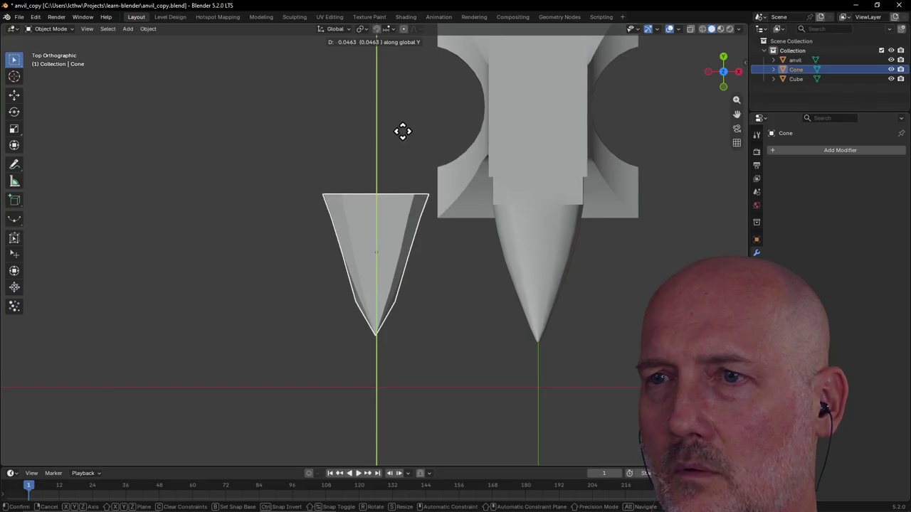
{"action": "left_click", "coordinate": [404, 142]}
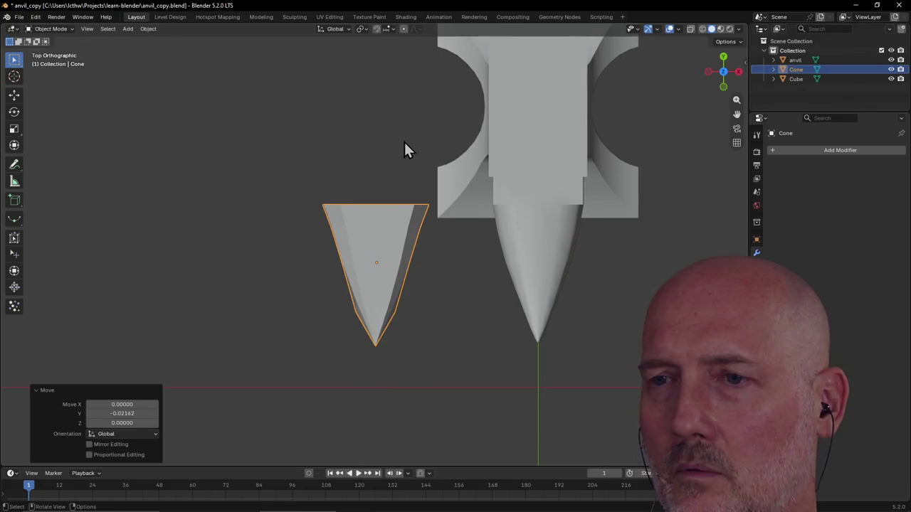
Slide the cone 1.05297 along X to the anvil's front end.
{"action": "key", "text": "g"}
{"action": "key", "text": "x"}
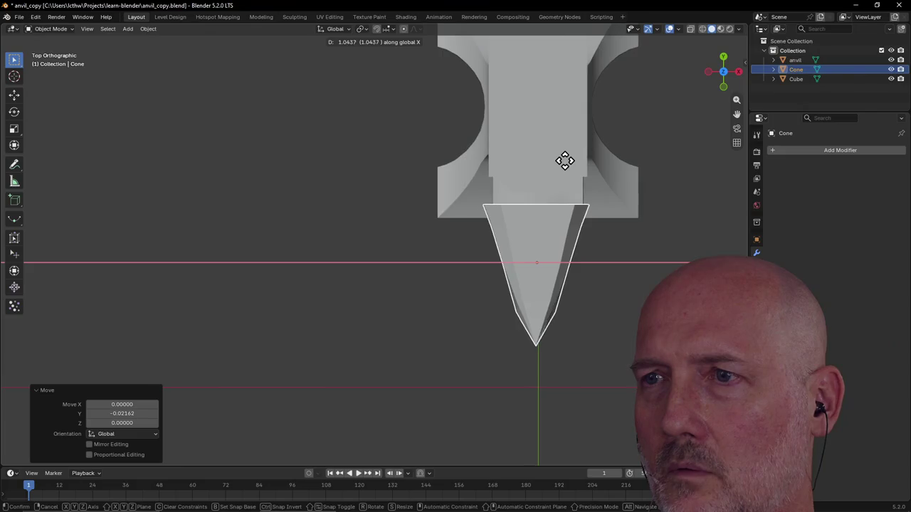
{"action": "left_click", "coordinate": [569, 166]}
{"action": "scroll", "coordinate": [576, 184], "scroll_direction": "down", "scroll_amount": 5}
{"action": "mouse_move", "coordinate": [576, 183]}
{"action": "middle_mouse_down"}
{"action": "mouse_move", "coordinate": [650, 63]}
{"action": "mouse_move", "coordinate": [569, 135]}
{"action": "middle_mouse_up"}
Raise the cone 0.72749 along Z level with the anvil top, checking from above.
{"action": "key", "text": "g"}
{"action": "key", "text": "z"}
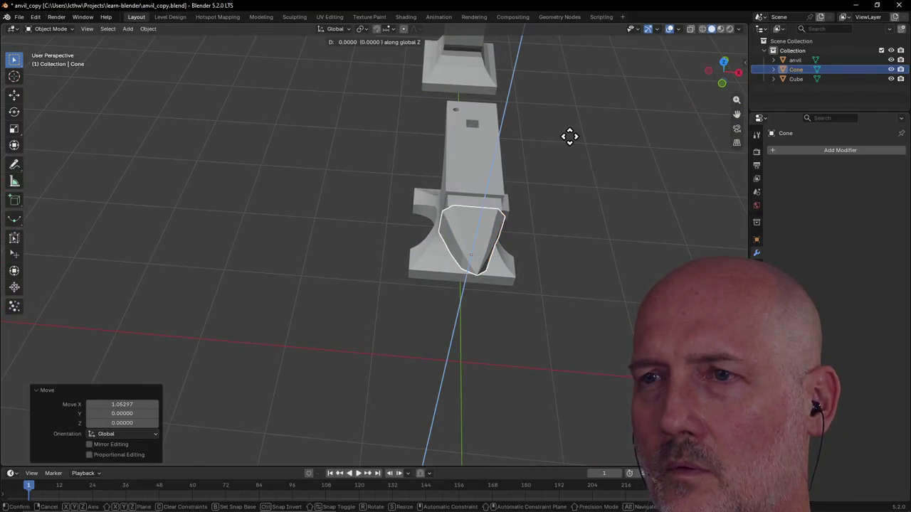
{"action": "left_click", "coordinate": [575, 88]}
{"action": "mouse_move", "coordinate": [575, 88]}
{"action": "middle_mouse_down"}
{"action": "mouse_move", "coordinate": [565, 45]}
{"action": "mouse_move", "coordinate": [565, 89]}
{"action": "mouse_move", "coordinate": [496, 148]}
{"action": "mouse_move", "coordinate": [463, 105]}
{"action": "middle_mouse_up"}
{"action": "key", "text": "grave"}
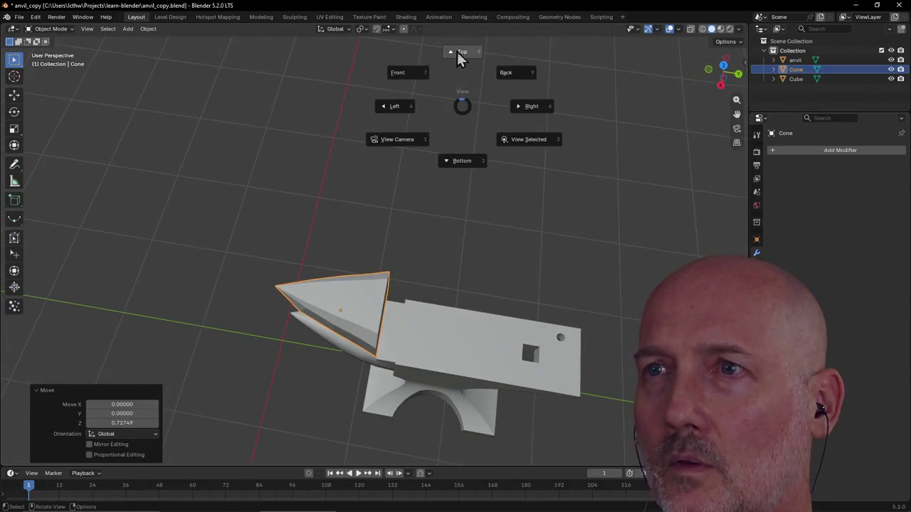
{"action": "left_click", "coordinate": [459, 52]}
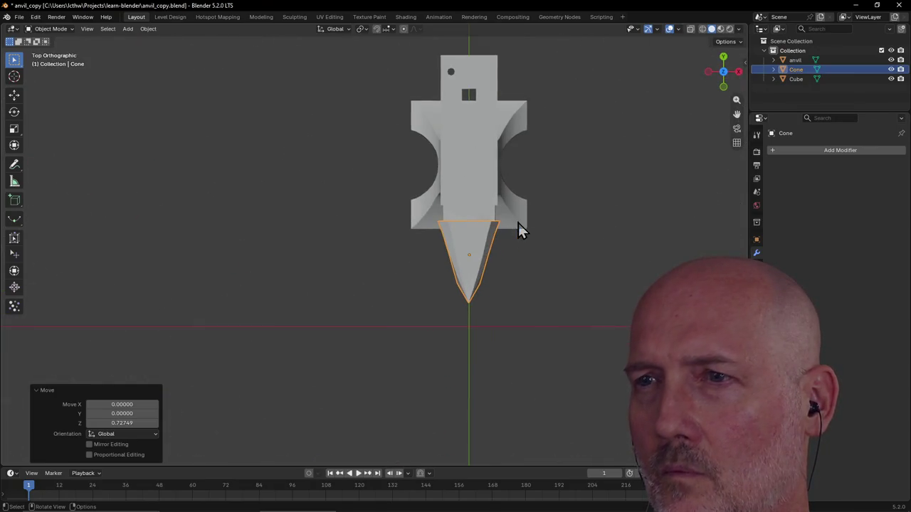
{"action": "left_click", "coordinate": [261, 16]}
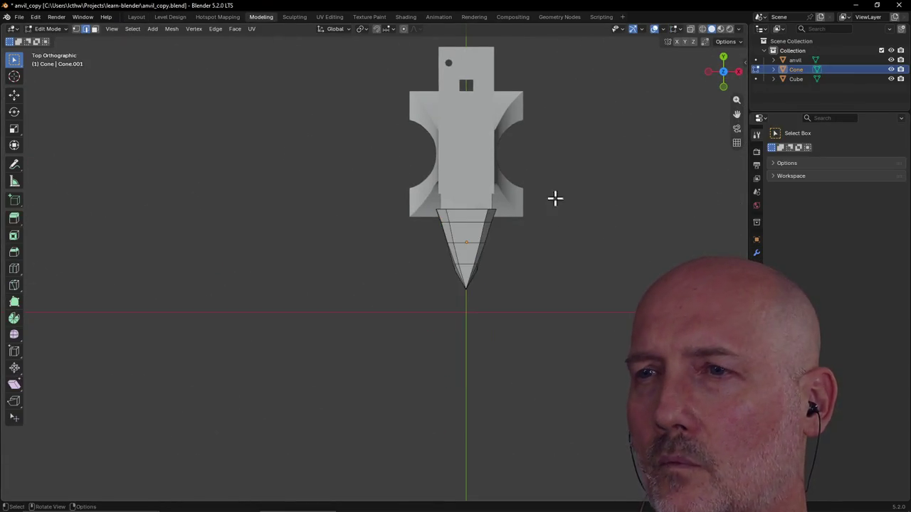
Orbit around the anvil and check the cone horn's fit from the top view.
{"action": "scroll", "coordinate": [562, 210], "scroll_direction": "up", "scroll_amount": 2}
{"action": "mouse_move", "coordinate": [563, 210]}
{"action": "middle_mouse_down"}
{"action": "mouse_move", "coordinate": [441, 171]}
{"action": "mouse_move", "coordinate": [440, 150]}
{"action": "middle_mouse_up"}
{"action": "scroll", "coordinate": [440, 150], "scroll_direction": "up", "scroll_amount": 1}
{"action": "mouse_move", "coordinate": [461, 212]}
{"action": "middle_mouse_down"}
{"action": "mouse_move", "coordinate": [496, 266]}
{"action": "mouse_move", "coordinate": [561, 273]}
{"action": "middle_mouse_up"}
{"action": "key", "text": "grave"}
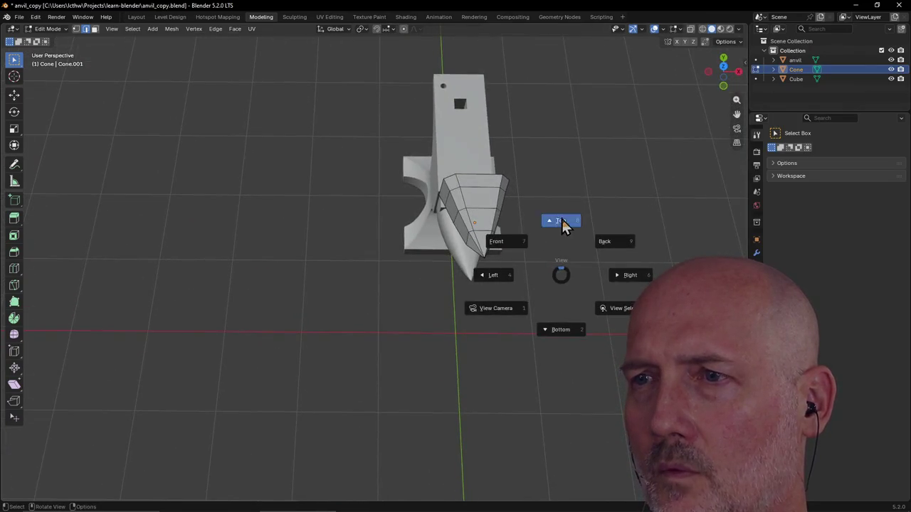
{"action": "left_click", "coordinate": [562, 222]}
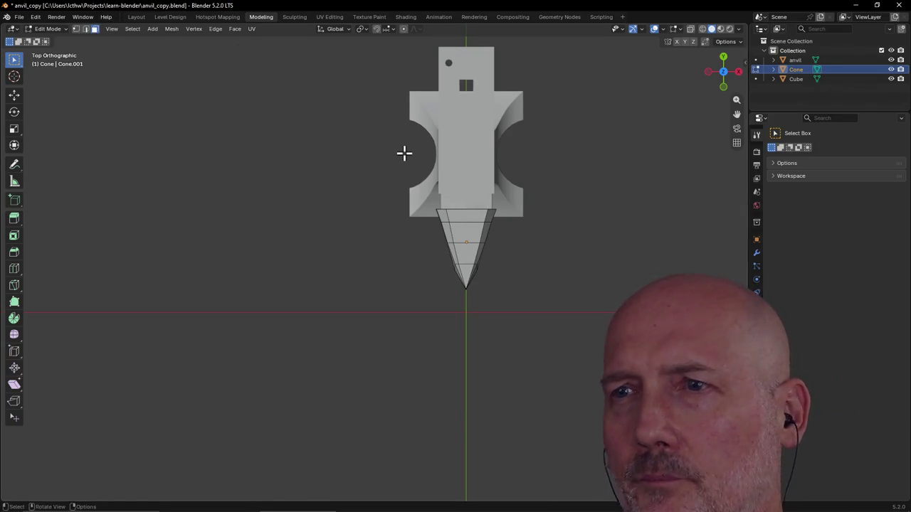
{"action": "middle_click_drag", "start_coordinate": [405, 152], "coordinate": [617, 64]}
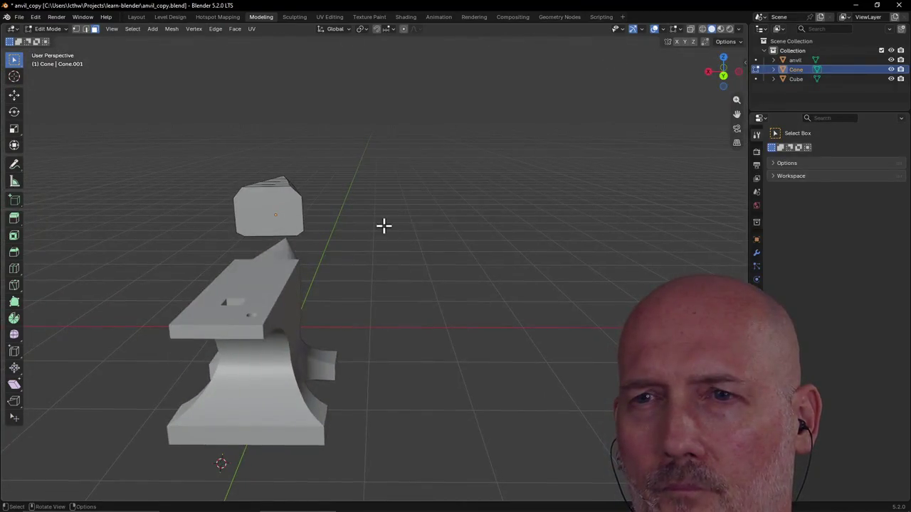
{"action": "middle_click_drag", "start_coordinate": [279, 211], "coordinate": [151, 241]}
From top view, scale the cone's selected wide-end loop down to about 0.855.
{"action": "key", "text": "grave"}
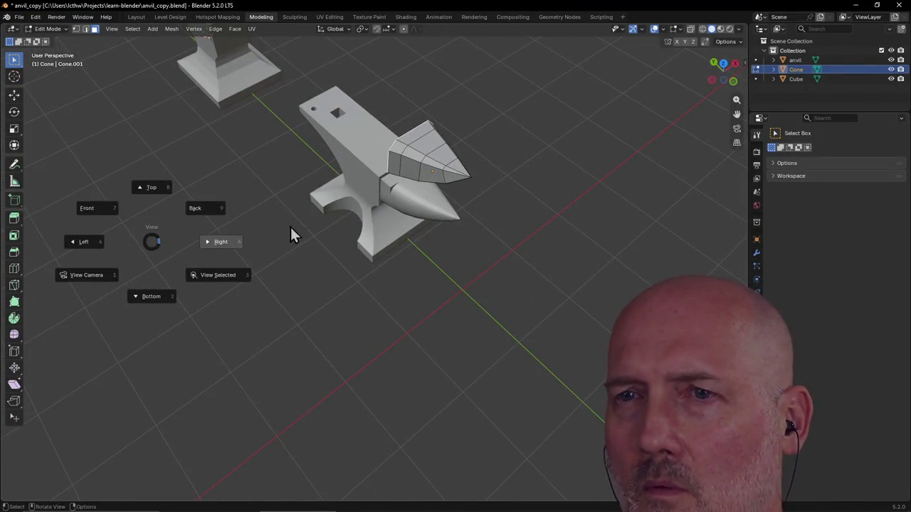
{"action": "left_click", "coordinate": [151, 191]}
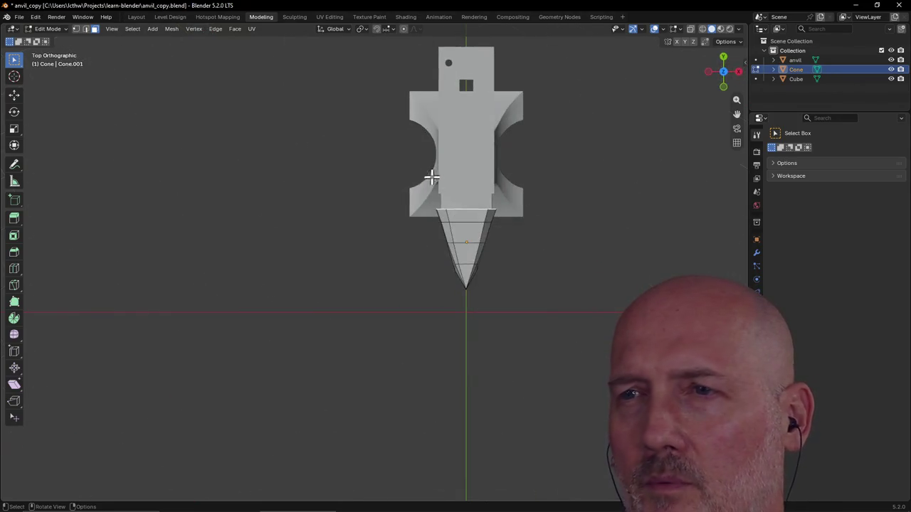
{"action": "middle_click_drag", "start_coordinate": [478, 225], "coordinate": [477, 224]}
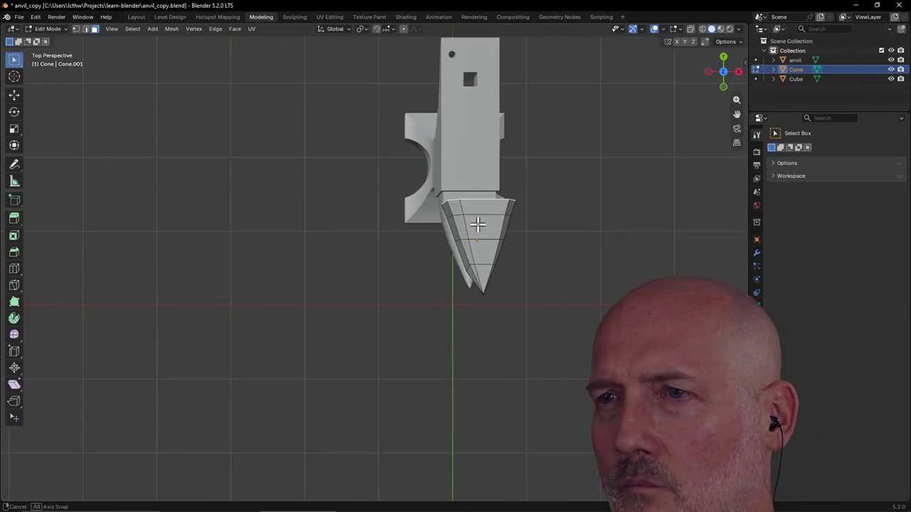
{"action": "key", "text": "grave"}
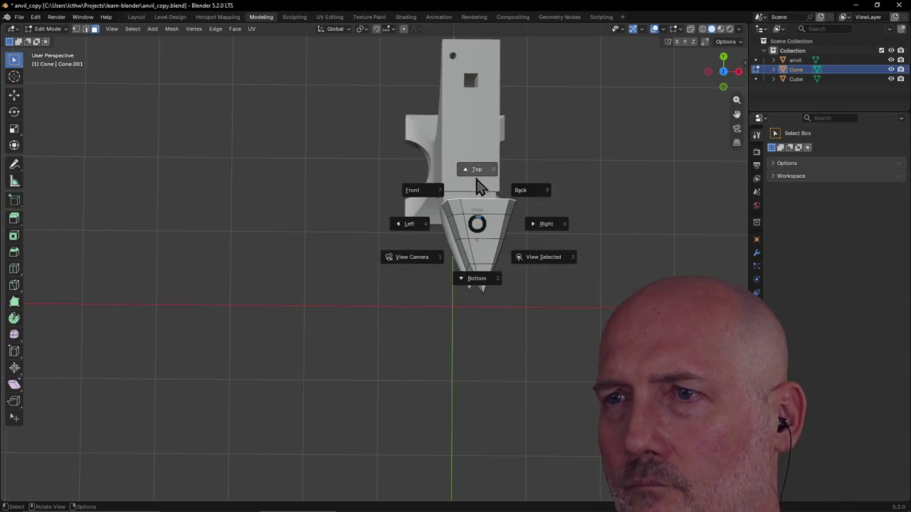
{"action": "left_click", "coordinate": [473, 170]}
{"action": "key", "text": "s"}
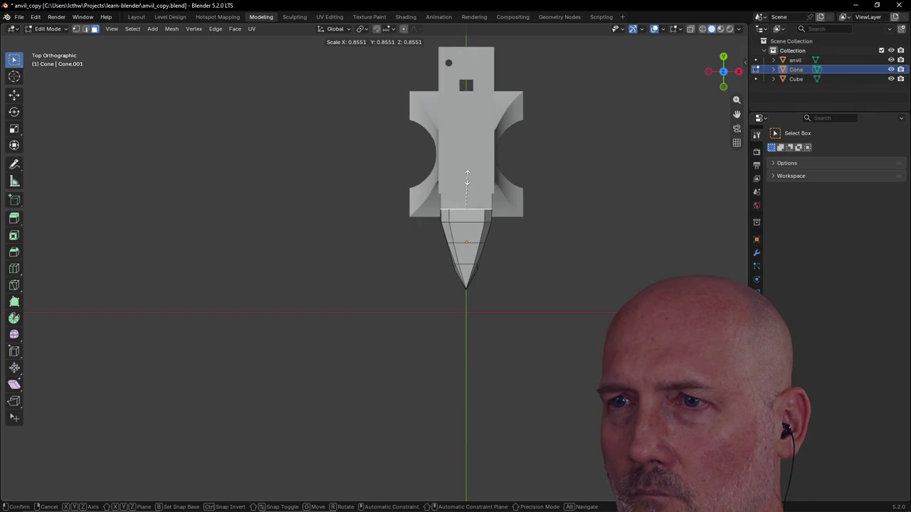
{"action": "left_click", "coordinate": [467, 177]}
{"action": "scroll", "coordinate": [538, 196], "scroll_direction": "up", "scroll_amount": 2}
{"action": "mouse_move", "coordinate": [537, 197]}
{"action": "middle_mouse_down"}
{"action": "mouse_move", "coordinate": [609, 127]}
{"action": "mouse_move", "coordinate": [531, 135]}
{"action": "mouse_move", "coordinate": [431, 195]}
{"action": "mouse_move", "coordinate": [401, 143]}
{"action": "mouse_move", "coordinate": [411, 126]}
{"action": "mouse_move", "coordinate": [433, 155]}
{"action": "mouse_move", "coordinate": [403, 119]}
{"action": "mouse_move", "coordinate": [409, 127]}
{"action": "middle_mouse_up"}
Switch to edge select and pick an edge loop on the cone in top view.
{"action": "left_click", "coordinate": [85, 28]}
{"action": "left_click", "coordinate": [469, 223]}
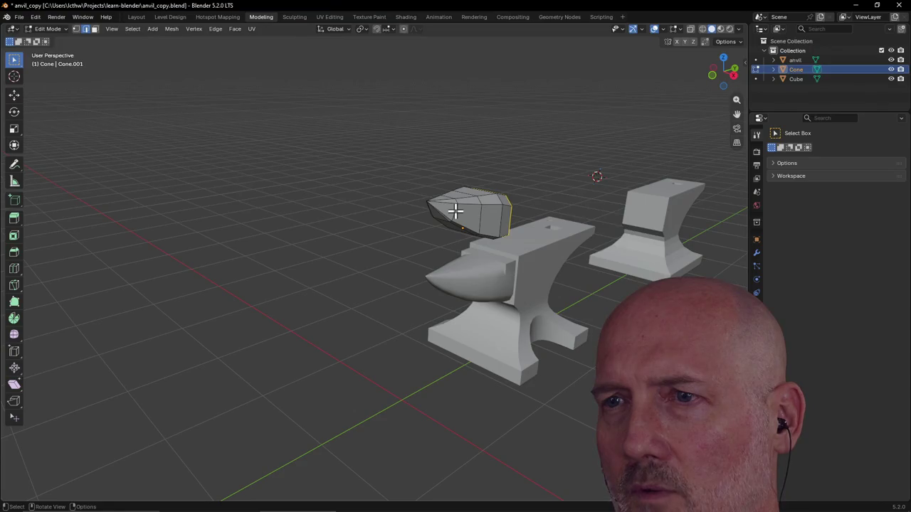
{"action": "key", "text": "grave"}
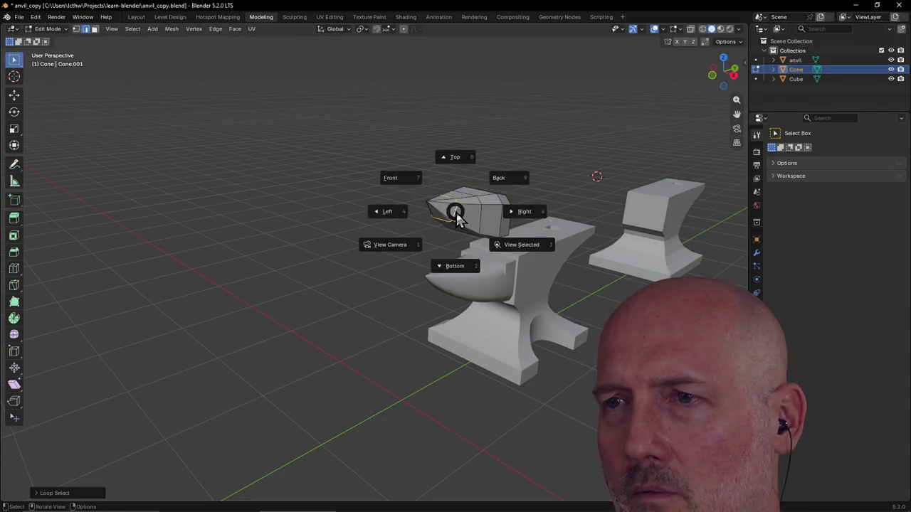
{"action": "left_click", "coordinate": [446, 160]}
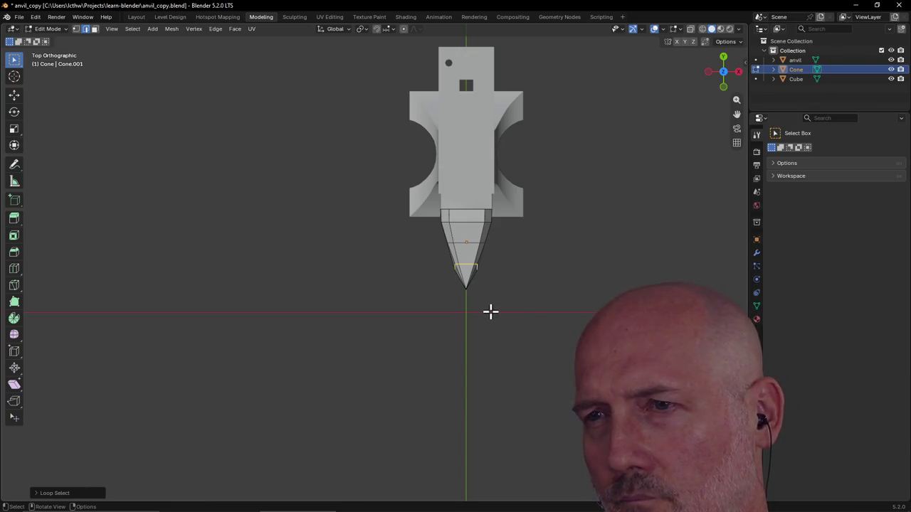
{"action": "mouse_move", "coordinate": [490, 311]}
{"action": "middle_mouse_down"}
{"action": "mouse_move", "coordinate": [498, 220]}
{"action": "mouse_move", "coordinate": [477, 216]}
{"action": "mouse_move", "coordinate": [500, 213]}
{"action": "mouse_move", "coordinate": [529, 193]}
{"action": "middle_mouse_up"}
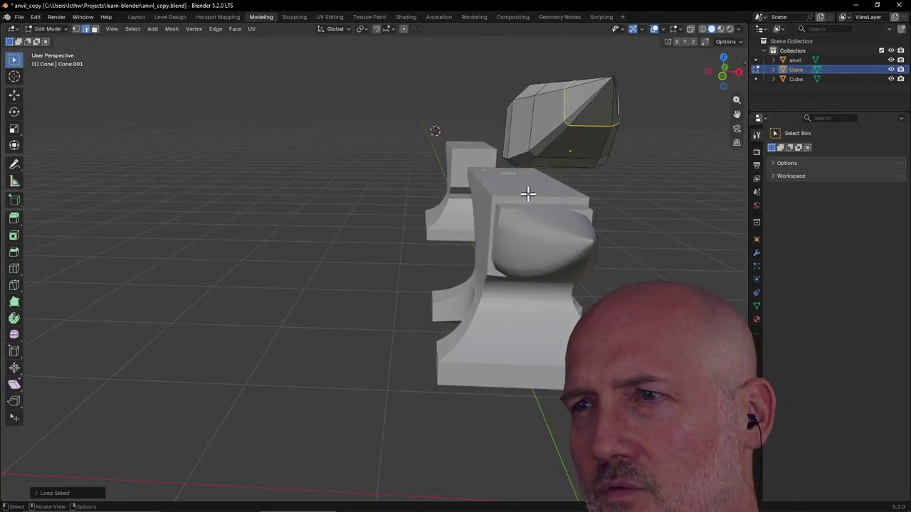
{"action": "scroll", "coordinate": [494, 203], "scroll_direction": "up", "scroll_amount": 2}
Select the loop near the cone's base and scale it in to about 0.819.
{"action": "left_click", "coordinate": [584, 152]}
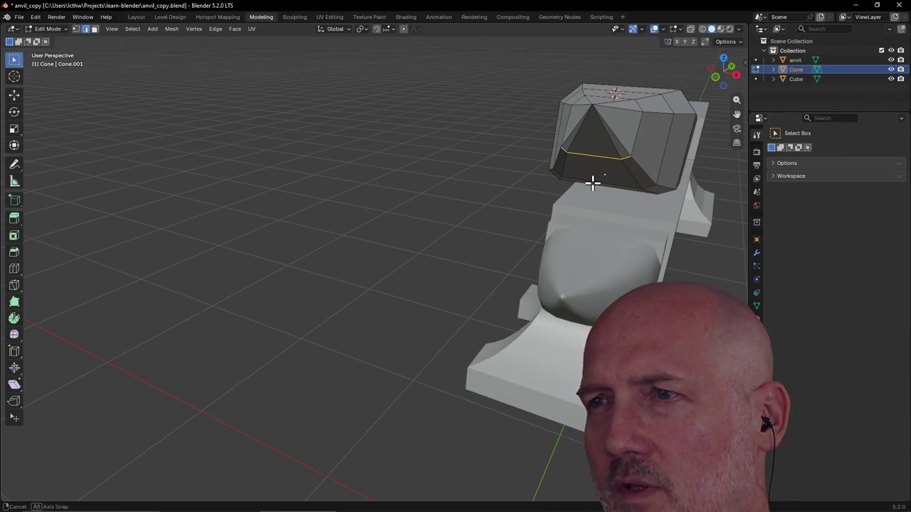
{"action": "middle_click_drag", "start_coordinate": [592, 183], "coordinate": [591, 180]}
{"action": "key", "text": "s"}
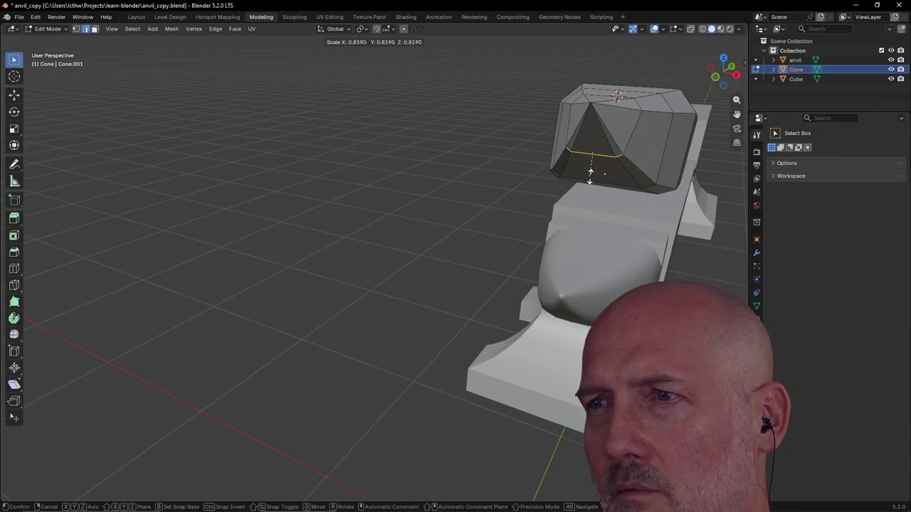
{"action": "left_click", "coordinate": [590, 175]}
{"action": "mouse_move", "coordinate": [594, 192]}
{"action": "middle_mouse_down"}
{"action": "mouse_move", "coordinate": [627, 213]}
{"action": "mouse_move", "coordinate": [643, 173]}
{"action": "mouse_move", "coordinate": [608, 228]}
{"action": "mouse_move", "coordinate": [576, 240]}
{"action": "mouse_move", "coordinate": [659, 245]}
{"action": "mouse_move", "coordinate": [716, 226]}
{"action": "mouse_move", "coordinate": [491, 228]}
{"action": "mouse_move", "coordinate": [524, 221]}
{"action": "mouse_move", "coordinate": [515, 243]}
{"action": "mouse_move", "coordinate": [555, 218]}
{"action": "mouse_move", "coordinate": [311, 249]}
{"action": "mouse_move", "coordinate": [362, 261]}
{"action": "mouse_move", "coordinate": [348, 286]}
{"action": "mouse_move", "coordinate": [378, 263]}
{"action": "mouse_move", "coordinate": [384, 279]}
{"action": "mouse_move", "coordinate": [275, 259]}
{"action": "middle_mouse_up"}
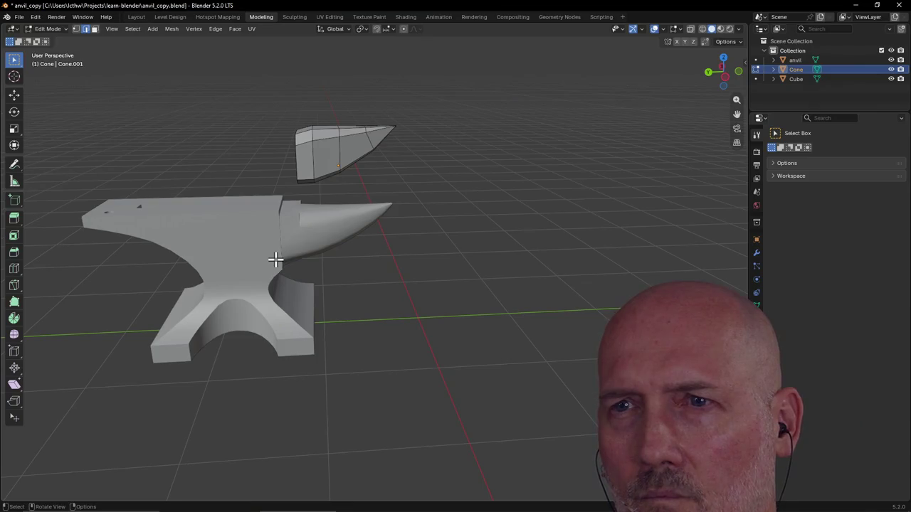
{"action": "key", "text": "grave"}
{"action": "left_click", "coordinate": [224, 269]}
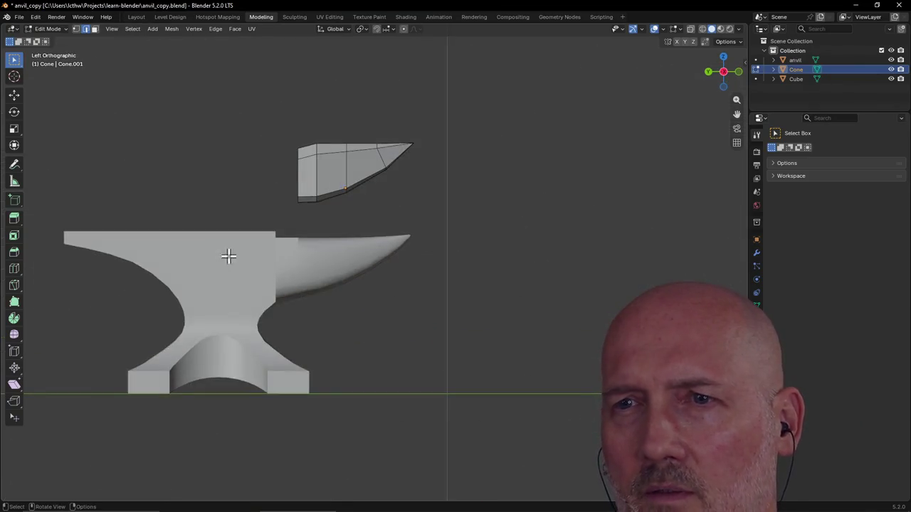
In the Layout workspace's left view, lower the cone 0.74169 along Z onto the anvil.
{"action": "left_click", "coordinate": [135, 18]}
{"action": "key", "text": "grave"}
{"action": "left_click", "coordinate": [149, 111]}
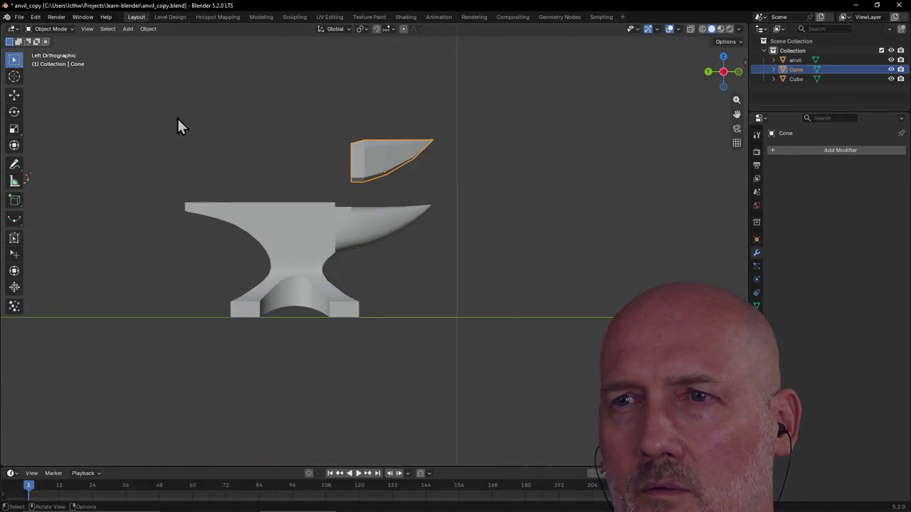
{"action": "key", "text": "g"}
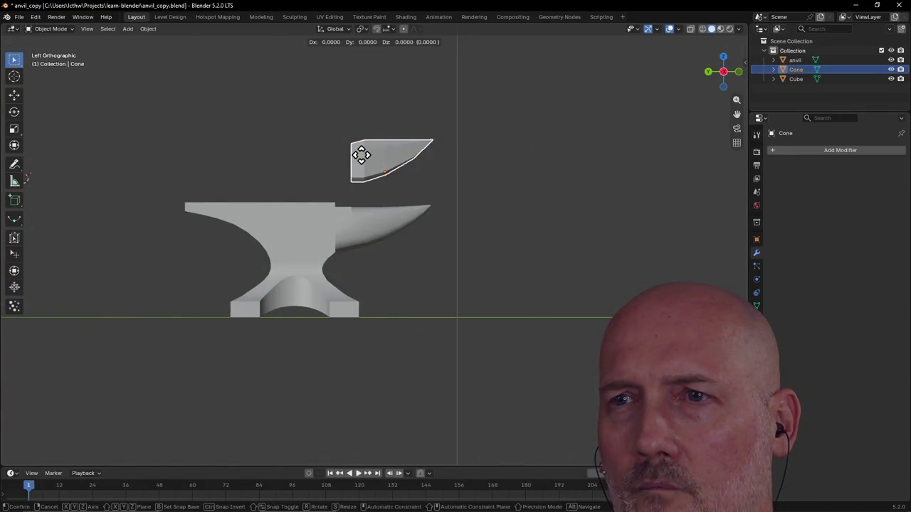
{"action": "key", "text": "z"}
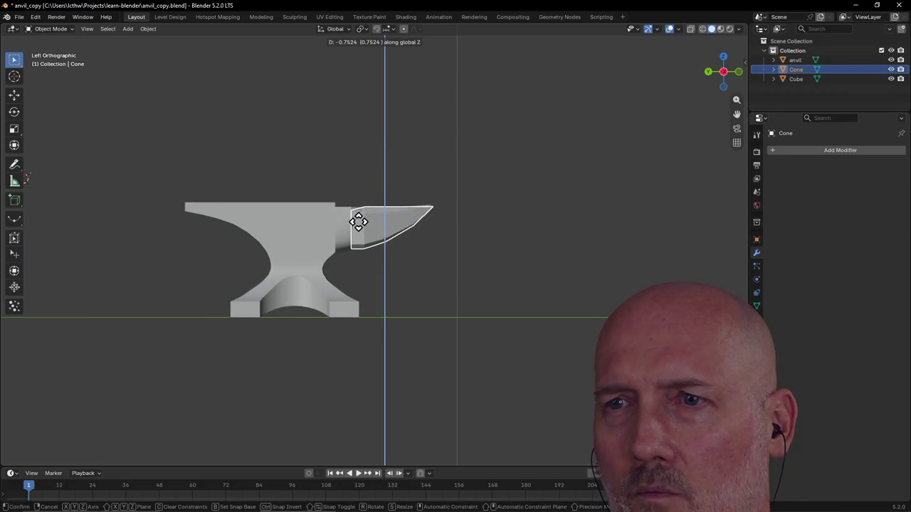
{"action": "left_click", "coordinate": [358, 220]}
{"action": "mouse_move", "coordinate": [361, 235]}
{"action": "middle_mouse_down"}
{"action": "mouse_move", "coordinate": [357, 293]}
{"action": "mouse_move", "coordinate": [362, 159]}
{"action": "mouse_move", "coordinate": [391, 180]}
{"action": "mouse_move", "coordinate": [356, 118]}
{"action": "middle_mouse_up"}
Slide the cone -1.34526 along X so it butts against the anvil body.
{"action": "key", "text": "g"}
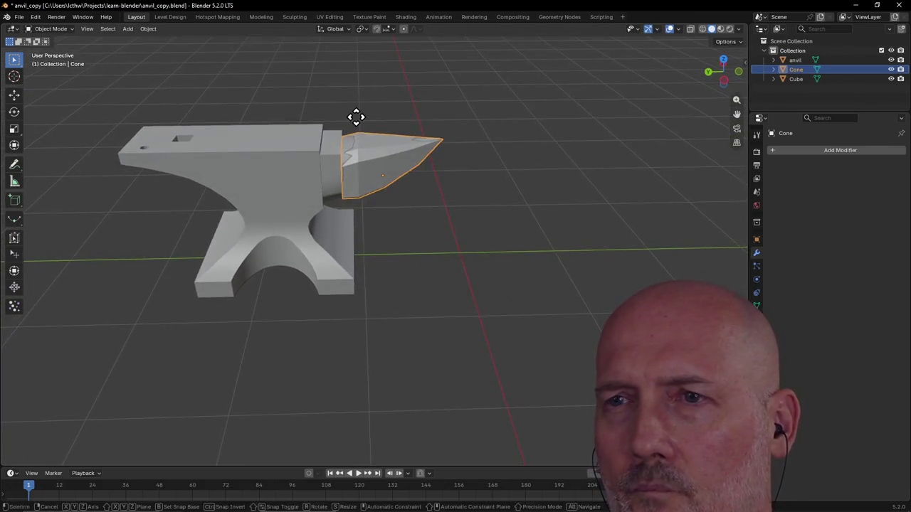
{"action": "key", "text": "x"}
{"action": "left_click", "coordinate": [364, 197]}
{"action": "middle_click_drag", "start_coordinate": [364, 203], "coordinate": [363, 174]}
{"action": "key", "text": "grave"}
{"action": "left_click", "coordinate": [299, 174]}
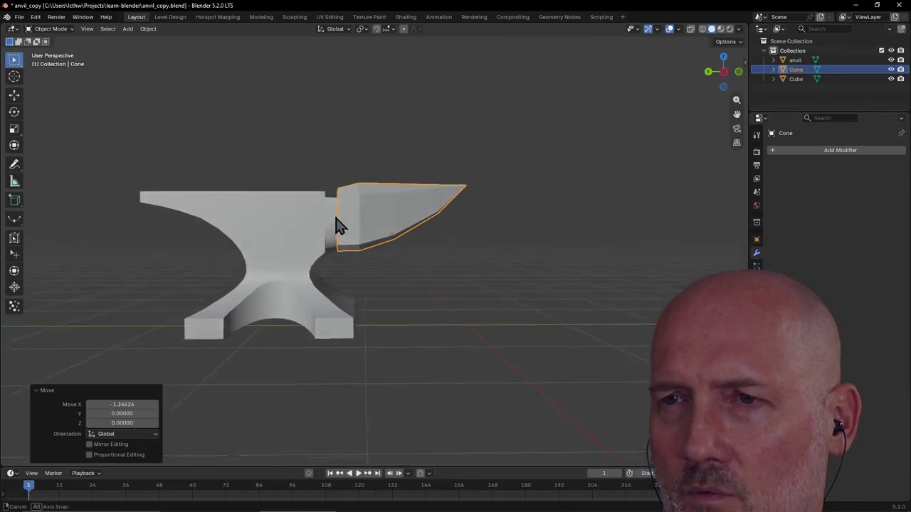
{"action": "middle_click_drag", "start_coordinate": [331, 226], "coordinate": [401, 240]}
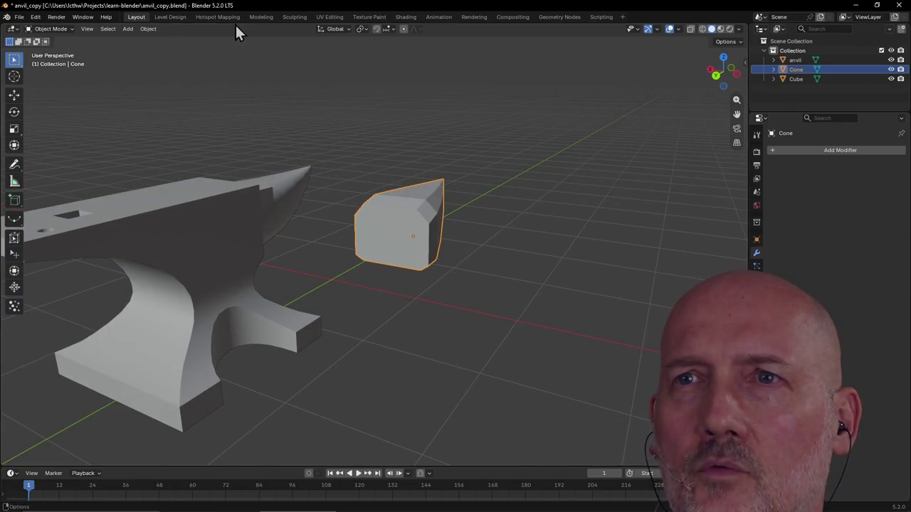
In the Modeling workspace, select the cone's flat back face in face mode.
{"action": "left_click", "coordinate": [259, 17]}
{"action": "middle_click_drag", "start_coordinate": [284, 243], "coordinate": [361, 286]}
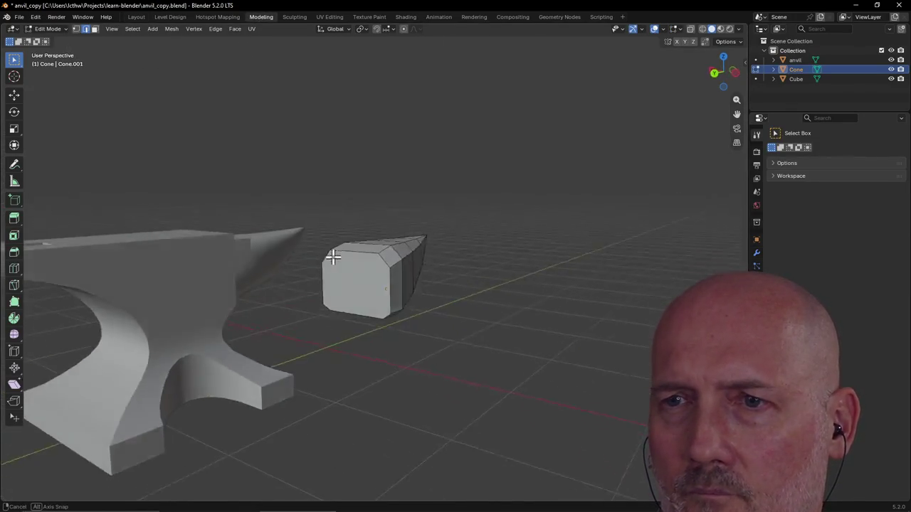
{"action": "left_click", "coordinate": [95, 28]}
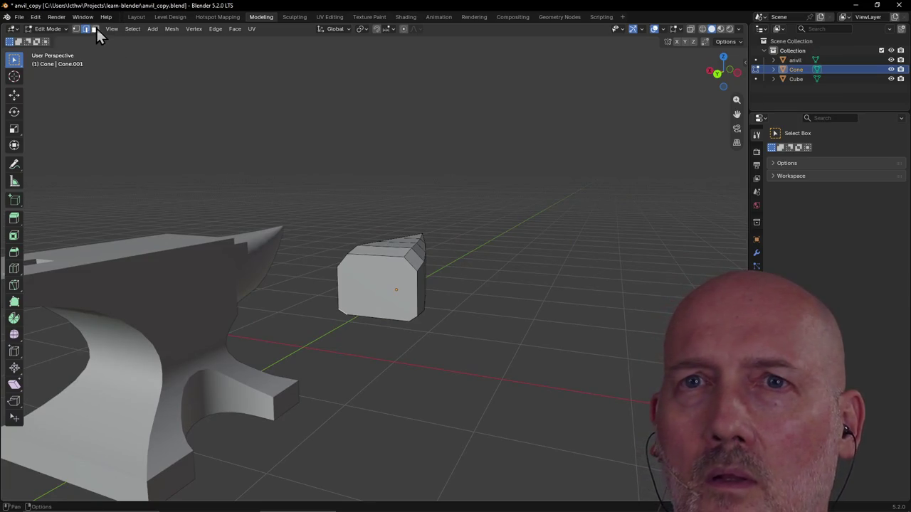
{"action": "left_click", "coordinate": [380, 283]}
{"action": "key", "text": "grave"}
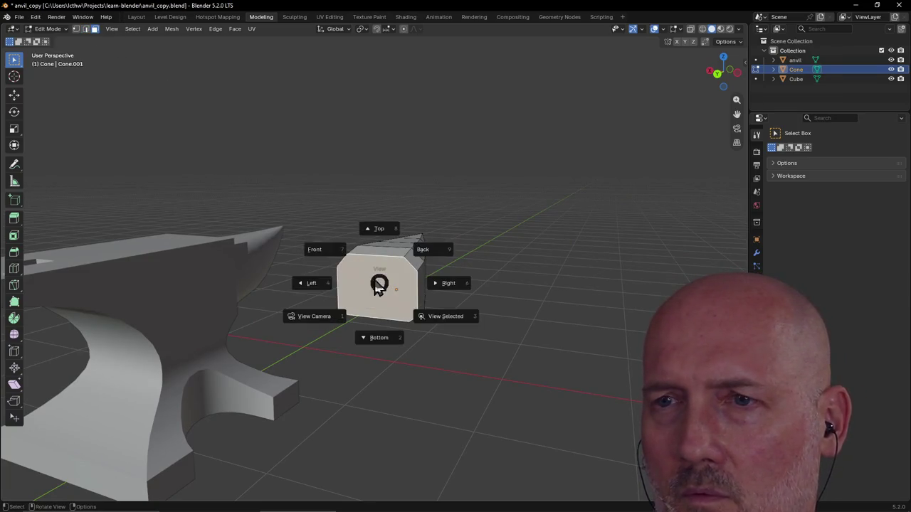
{"action": "left_click", "coordinate": [313, 282]}
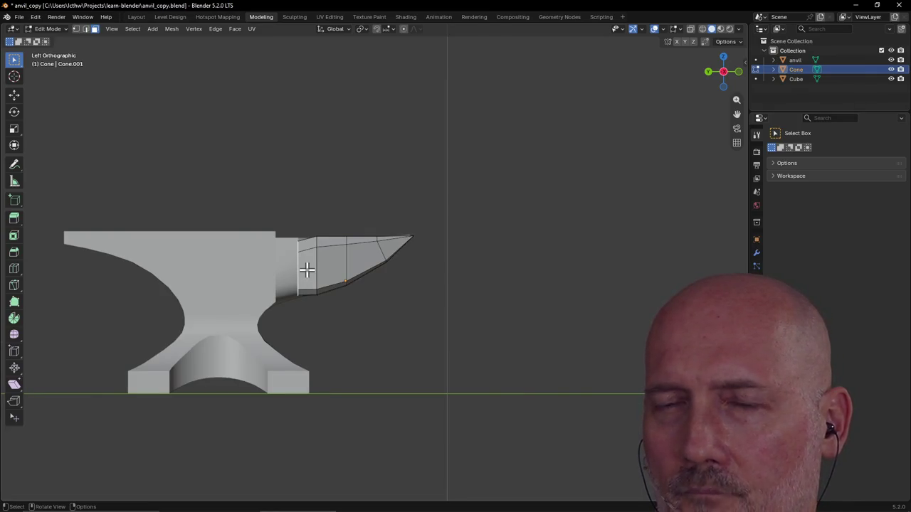
Enlarge the cone's back face slightly to about 1.056 from left view.
{"action": "middle_click_drag", "start_coordinate": [306, 269], "coordinate": [306, 269]}
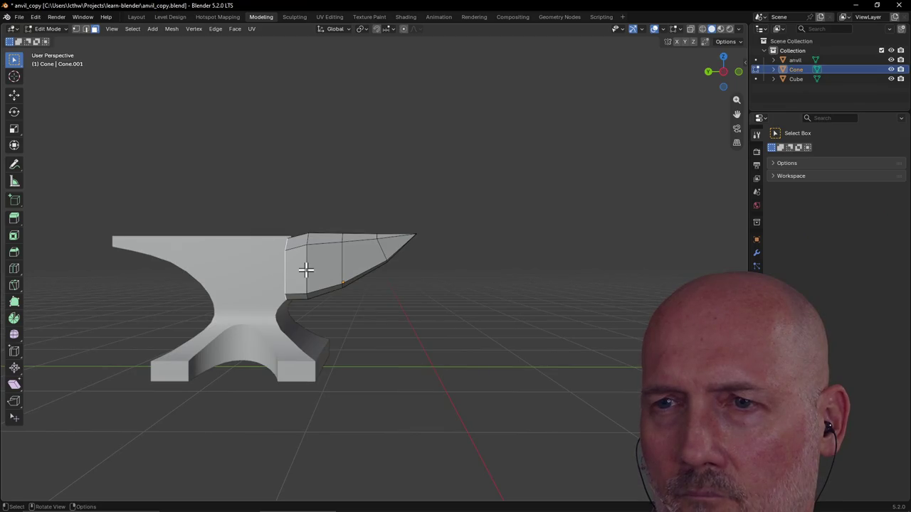
{"action": "key", "text": "grave"}
{"action": "left_click", "coordinate": [246, 269]}
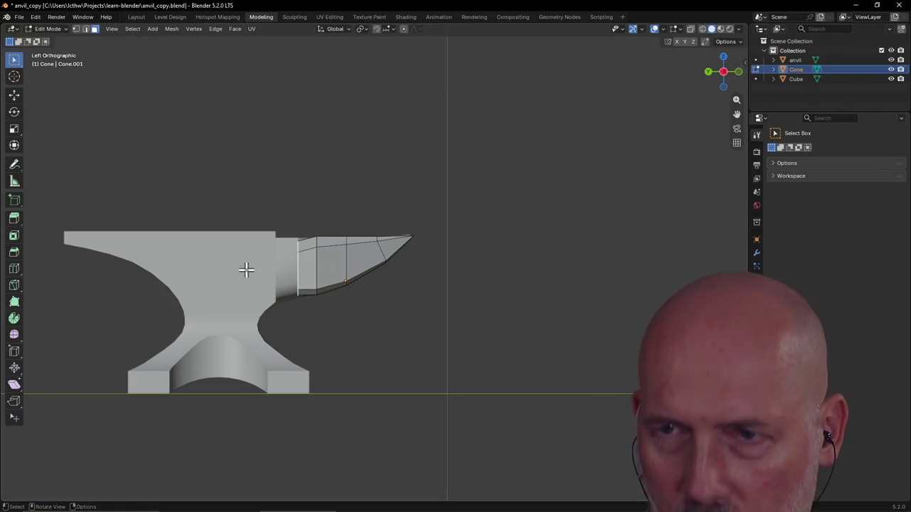
{"action": "key", "text": "s"}
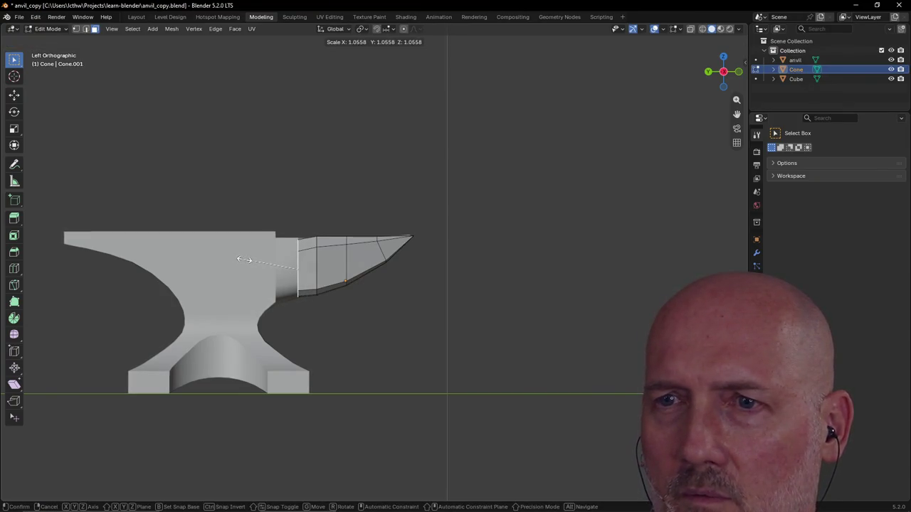
{"action": "left_click", "coordinate": [242, 253]}
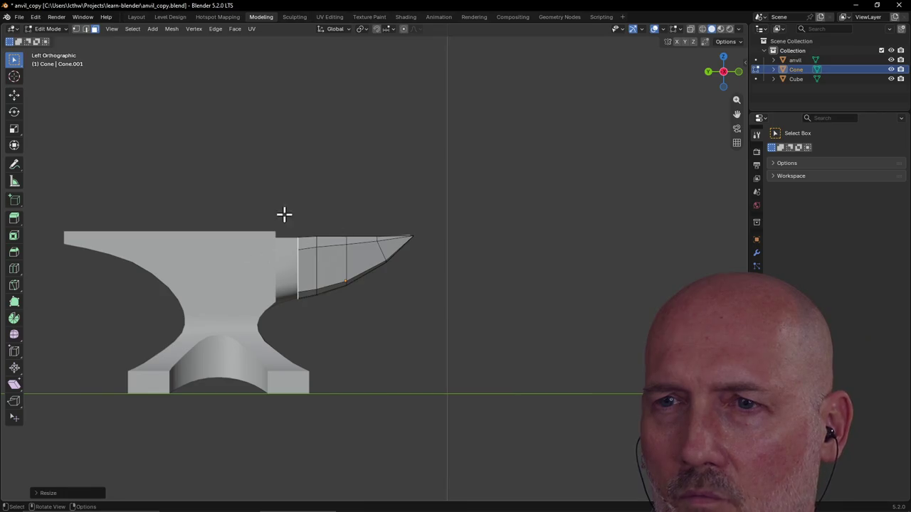
{"action": "middle_click_drag", "start_coordinate": [296, 241], "coordinate": [295, 284]}
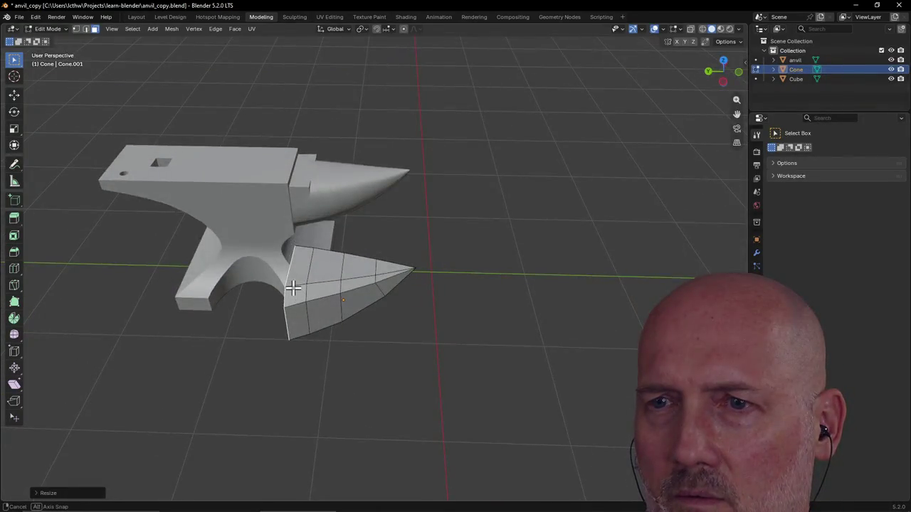
{"action": "key", "text": "KP_Decimal"}
{"action": "middle_click_drag", "start_coordinate": [370, 224], "coordinate": [378, 261]}
Go to top view and return to the Layout workspace in Object Mode.
{"action": "key", "text": "grave"}
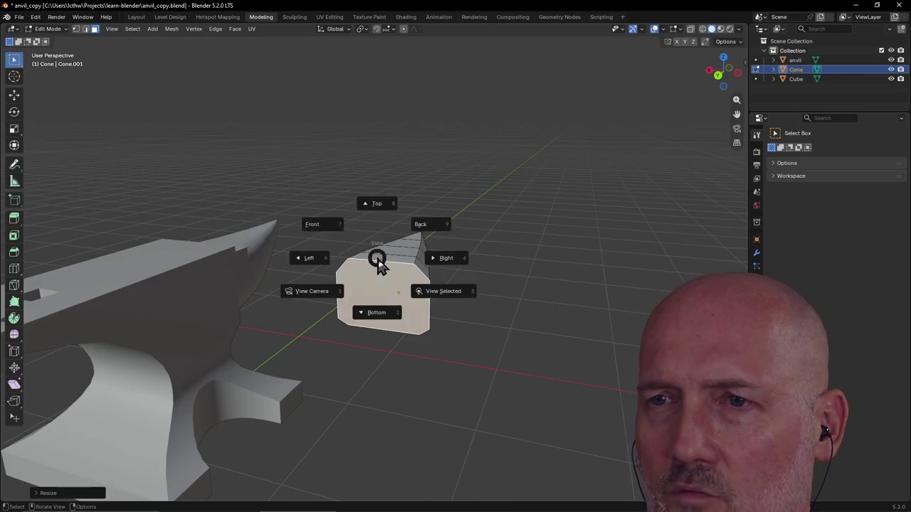
{"action": "left_click", "coordinate": [374, 205]}
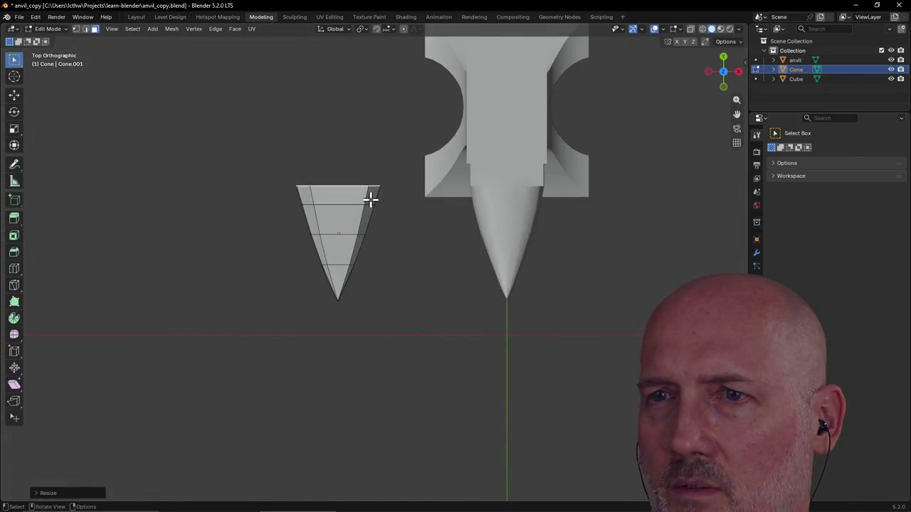
{"action": "left_click", "coordinate": [136, 18]}
{"action": "key", "text": "grave"}
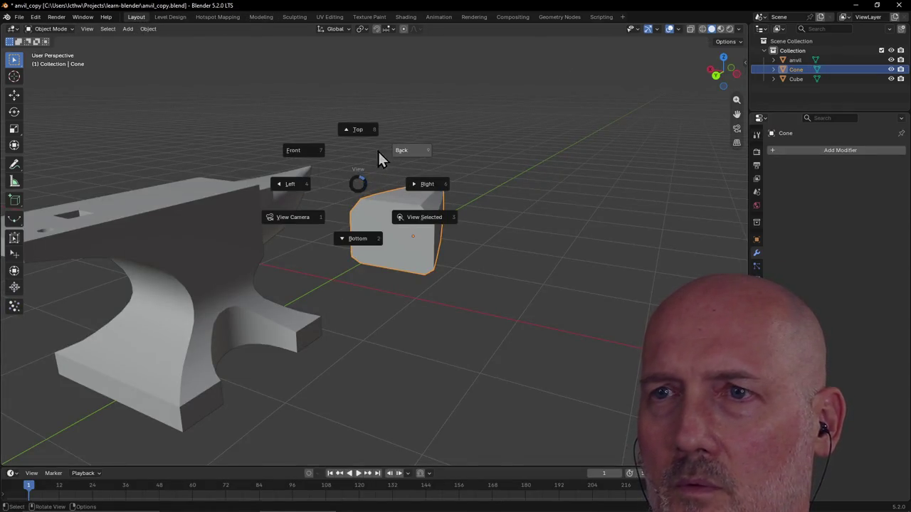
Raise the cone along Z, then slide it along X against the anvil's horn tip.
{"action": "key", "text": "Escape"}
{"action": "key", "text": "g"}
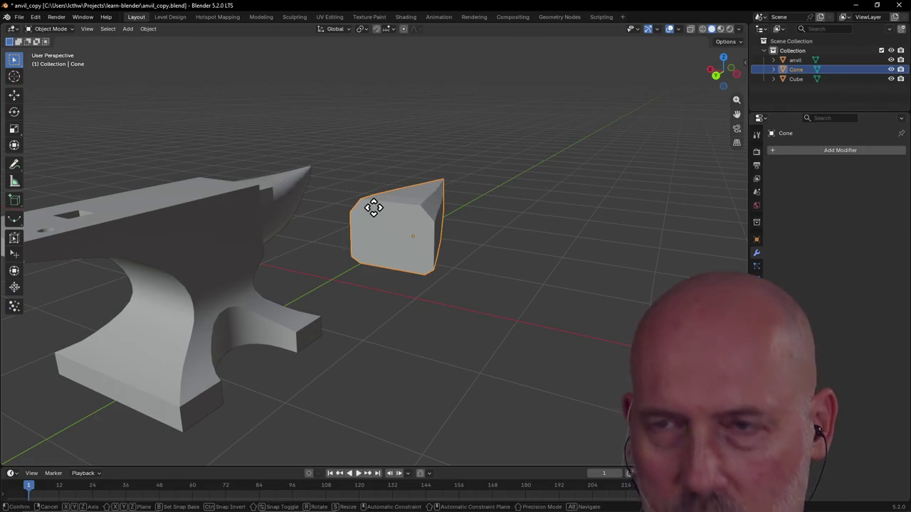
{"action": "key", "text": "z"}
{"action": "left_click", "coordinate": [373, 100]}
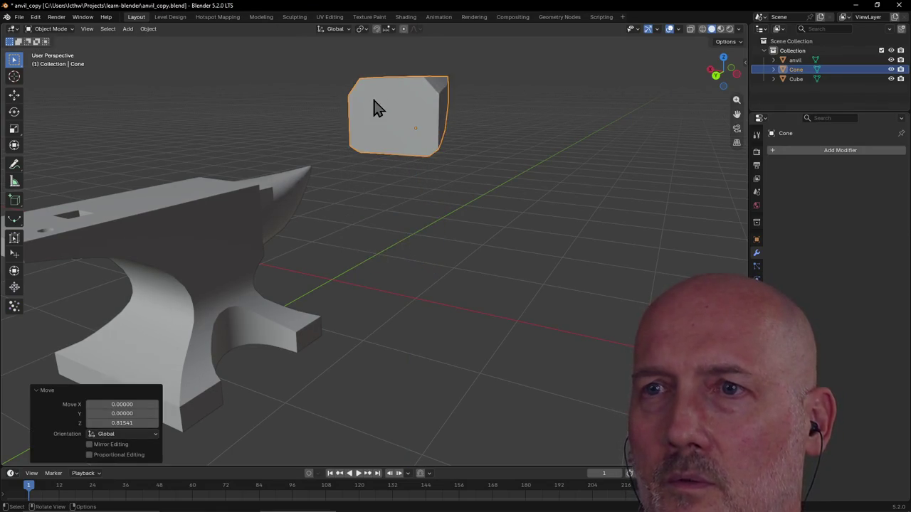
{"action": "key", "text": "grave"}
{"action": "left_click", "coordinate": [373, 52]}
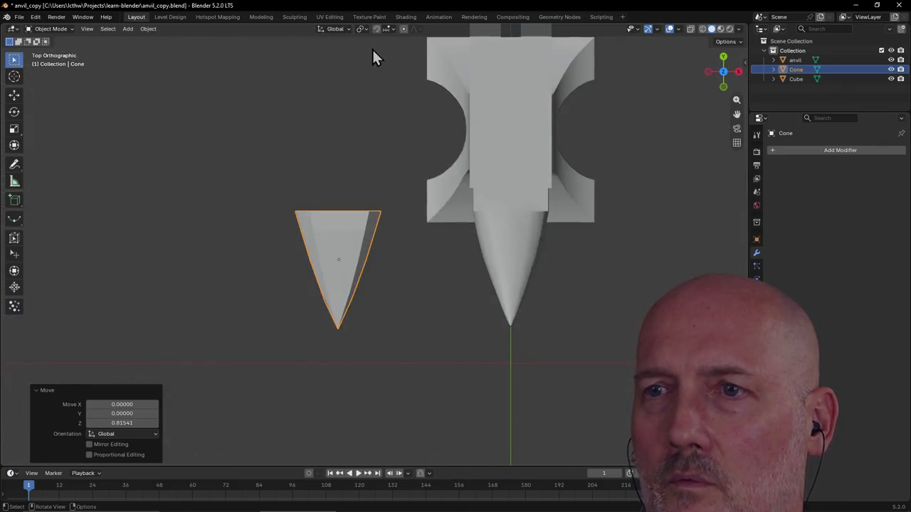
{"action": "key", "text": "g"}
{"action": "key", "text": "x"}
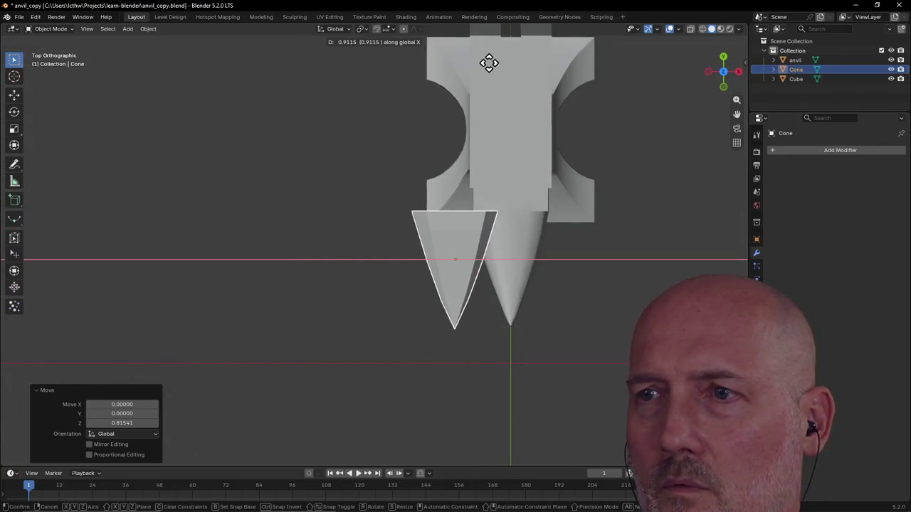
{"action": "left_click", "coordinate": [548, 71]}
{"action": "mouse_move", "coordinate": [414, 125]}
{"action": "middle_mouse_down"}
{"action": "mouse_move", "coordinate": [632, 71]}
{"action": "mouse_move", "coordinate": [631, 49]}
{"action": "mouse_move", "coordinate": [276, 176]}
{"action": "middle_mouse_up"}
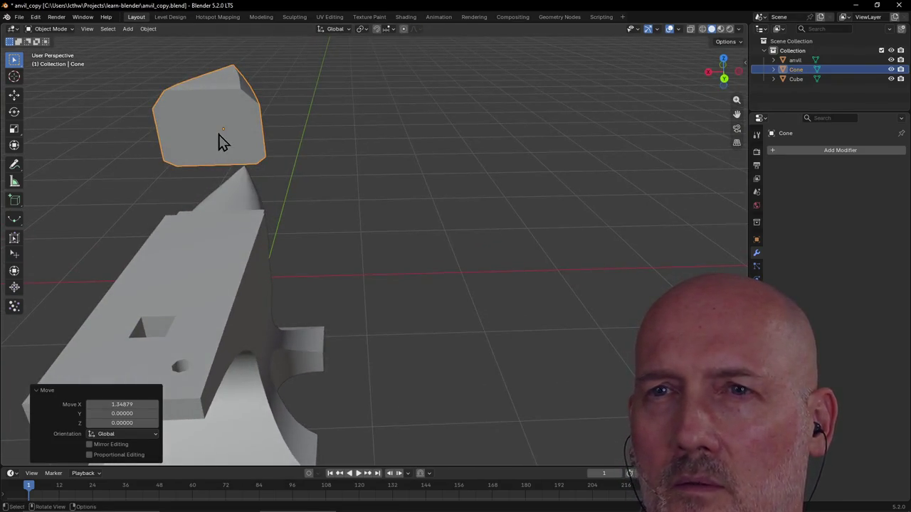
In the Modeling workspace, begin squeezing the cone's cap face along X to about 0.9228.
{"action": "left_click", "coordinate": [262, 17]}
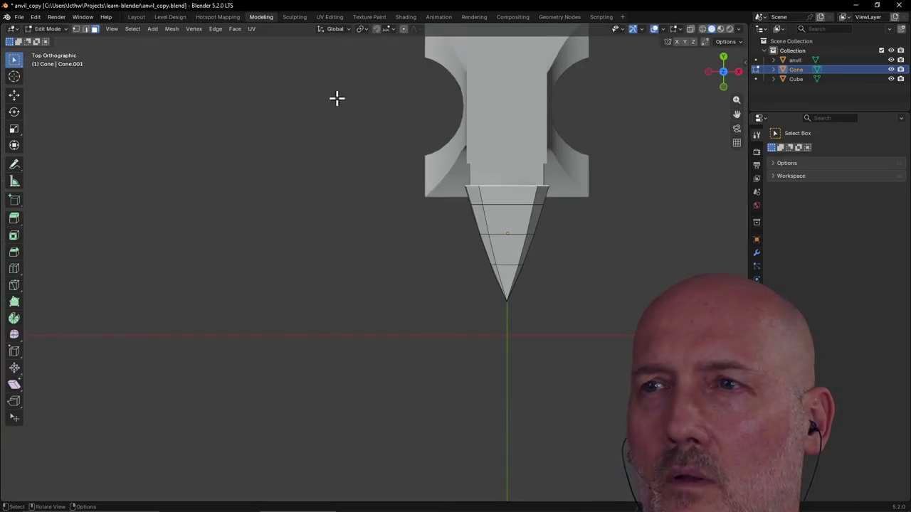
{"action": "mouse_move", "coordinate": [463, 195]}
{"action": "middle_mouse_down"}
{"action": "mouse_move", "coordinate": [583, 140]}
{"action": "mouse_move", "coordinate": [234, 240]}
{"action": "middle_mouse_up"}
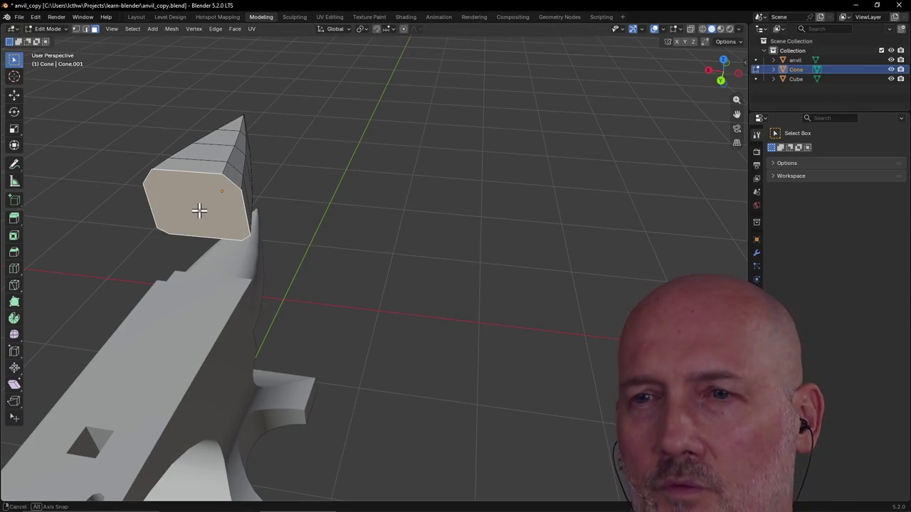
{"action": "key", "text": "s"}
{"action": "key", "text": "x"}
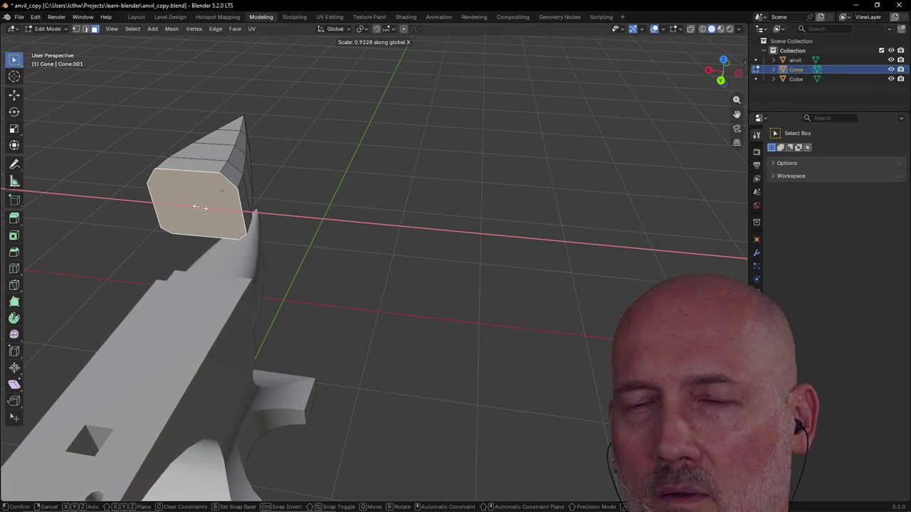
Confirm the cap's narrowing along X and frame the cone in top view.
{"action": "left_click", "coordinate": [200, 206]}
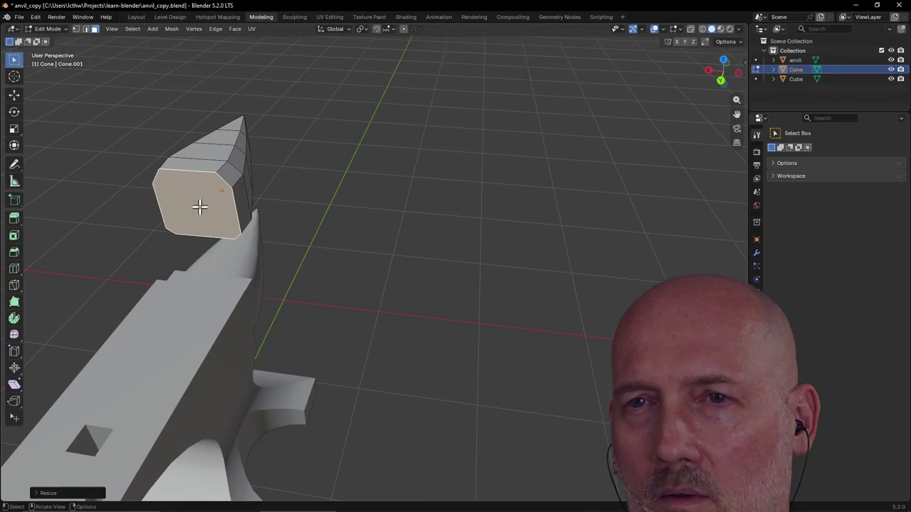
{"action": "middle_click_drag", "start_coordinate": [207, 204], "coordinate": [184, 213]}
{"action": "mouse_move", "coordinate": [298, 138]}
{"action": "middle_mouse_down"}
{"action": "mouse_move", "coordinate": [102, 209]}
{"action": "mouse_move", "coordinate": [142, 178]}
{"action": "mouse_move", "coordinate": [118, 175]}
{"action": "mouse_move", "coordinate": [342, 171]}
{"action": "mouse_move", "coordinate": [334, 167]}
{"action": "middle_mouse_up"}
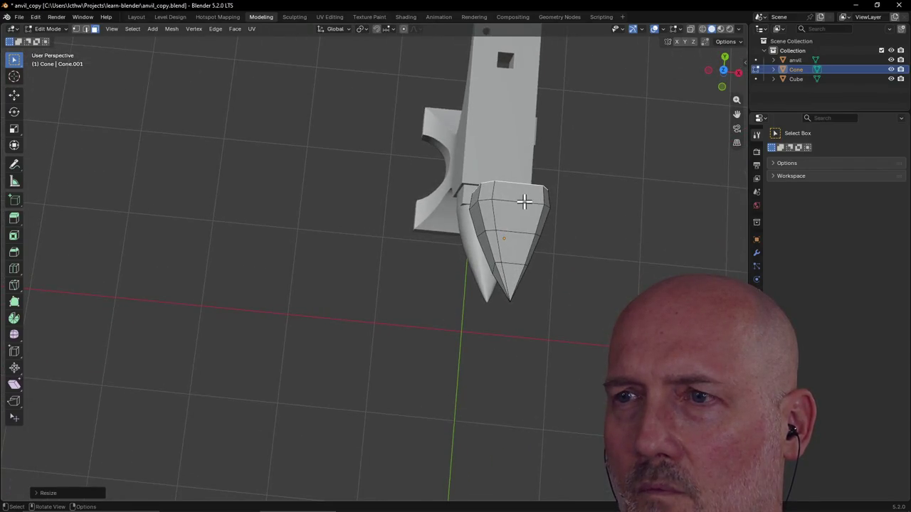
{"action": "key", "text": "grave"}
{"action": "left_click", "coordinate": [569, 234]}
{"action": "scroll", "coordinate": [548, 226], "scroll_direction": "down", "scroll_amount": 4}
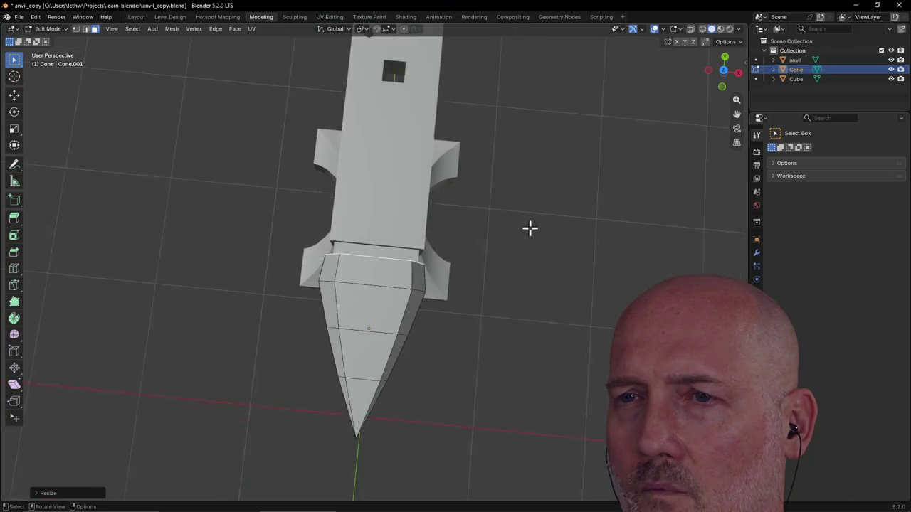
{"action": "scroll", "coordinate": [530, 228], "scroll_direction": "down", "scroll_amount": 2}
{"action": "key", "text": "grave"}
{"action": "left_click", "coordinate": [529, 175]}
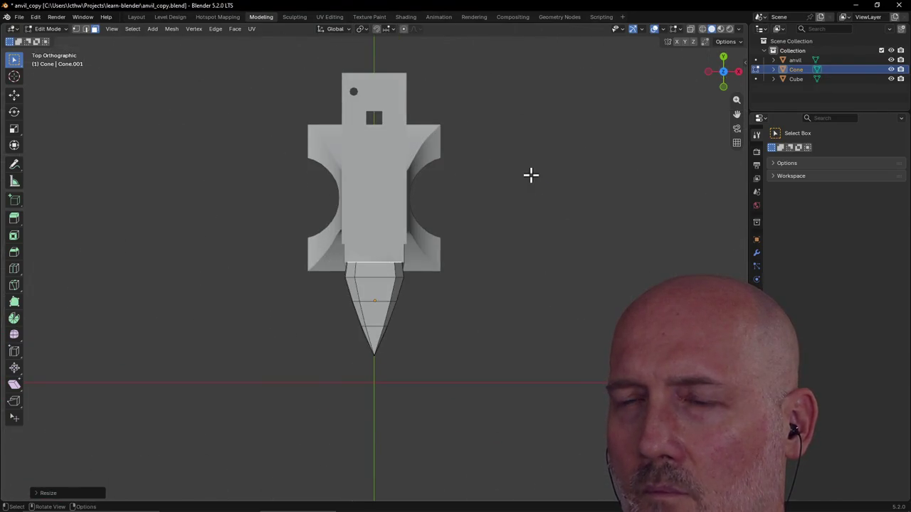
Nudge the back face about -0.005 along X and narrow it to roughly 0.99 along X.
{"action": "key", "text": "g"}
{"action": "key", "text": "x"}
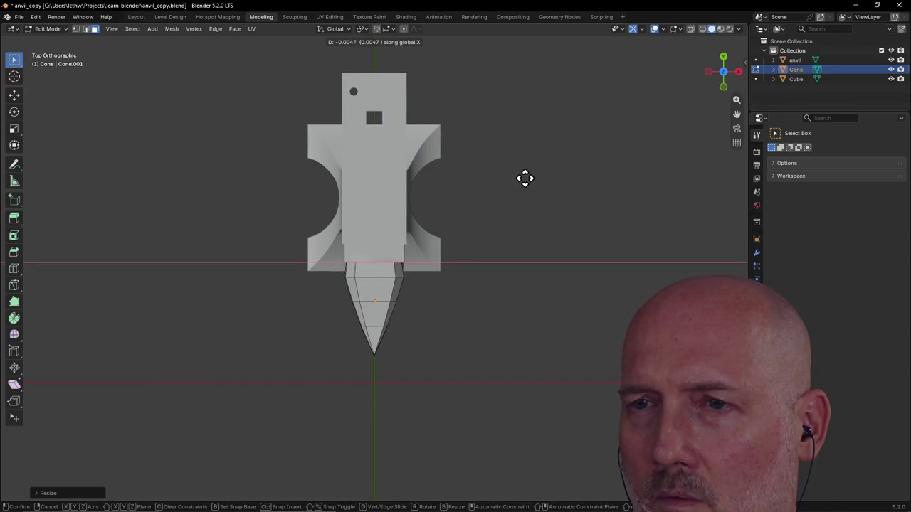
{"action": "left_click", "coordinate": [524, 178]}
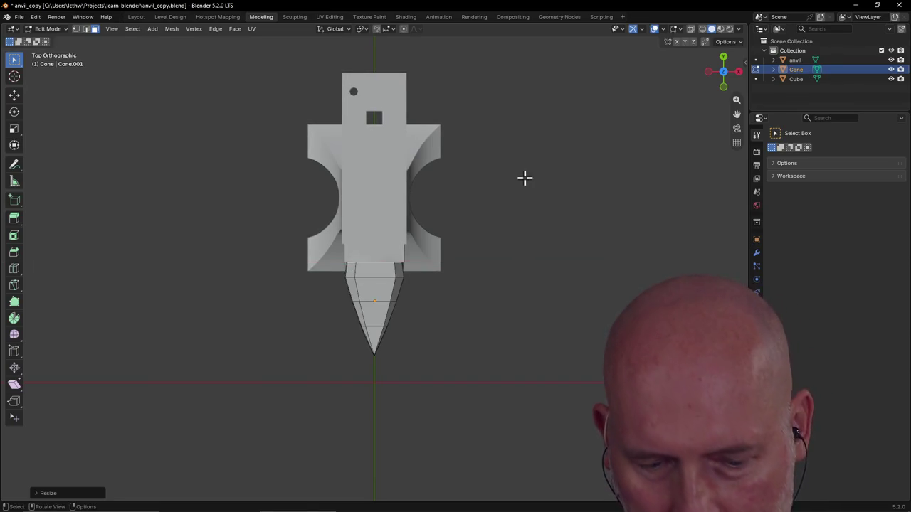
{"action": "middle_click_drag", "start_coordinate": [525, 178], "coordinate": [524, 177]}
{"action": "key", "text": "s"}
{"action": "key", "text": "x"}
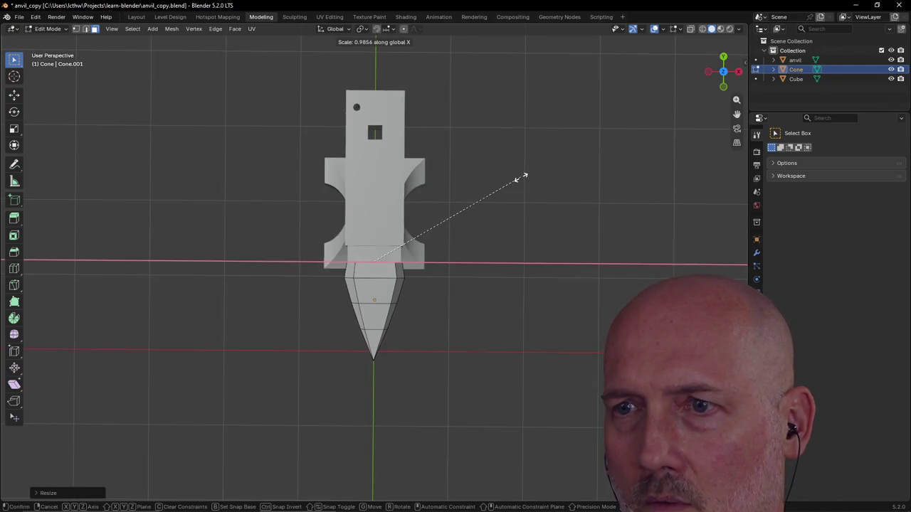
{"action": "left_click", "coordinate": [517, 178]}
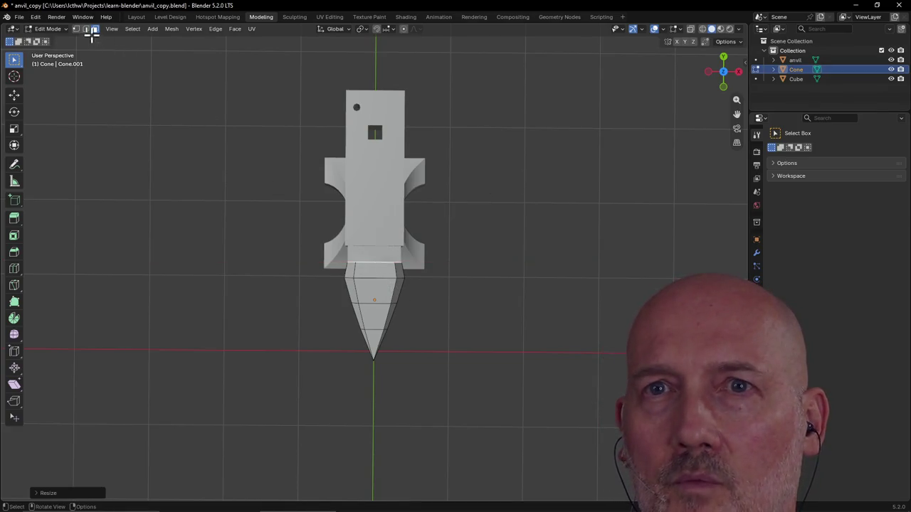
Select the edge loop near the cone's base in edge mode and scale it in along X.
{"action": "left_click", "coordinate": [86, 29]}
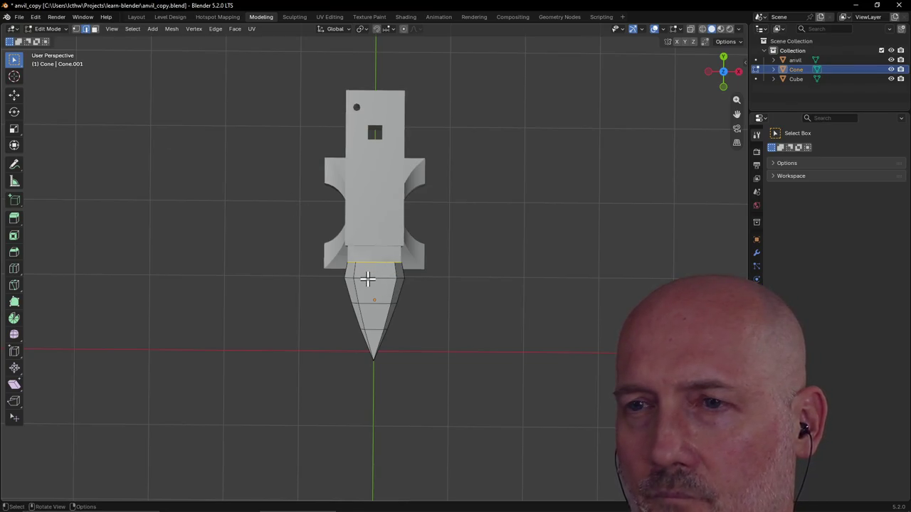
{"action": "left_click", "coordinate": [367, 277], "text": "alt"}
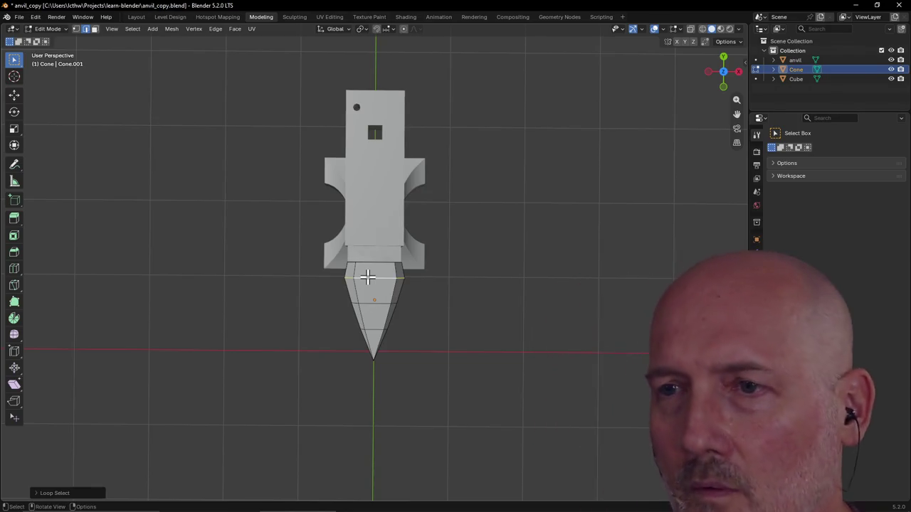
{"action": "key", "text": "s"}
{"action": "key", "text": "x"}
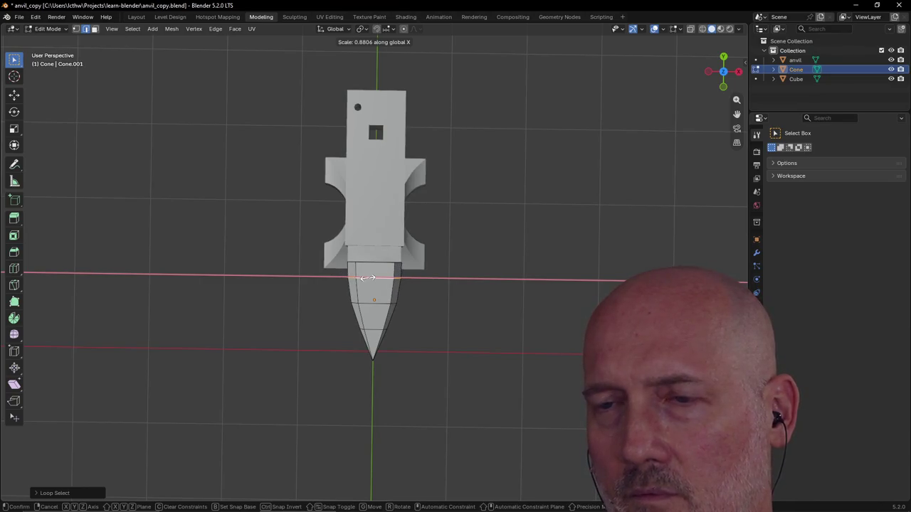
{"action": "left_click", "coordinate": [368, 277]}
{"action": "mouse_move", "coordinate": [304, 305]}
{"action": "middle_mouse_down"}
{"action": "mouse_move", "coordinate": [405, 242]}
{"action": "mouse_move", "coordinate": [423, 192]}
{"action": "mouse_move", "coordinate": [429, 216]}
{"action": "mouse_move", "coordinate": [489, 218]}
{"action": "mouse_move", "coordinate": [543, 205]}
{"action": "mouse_move", "coordinate": [412, 206]}
{"action": "middle_mouse_up"}
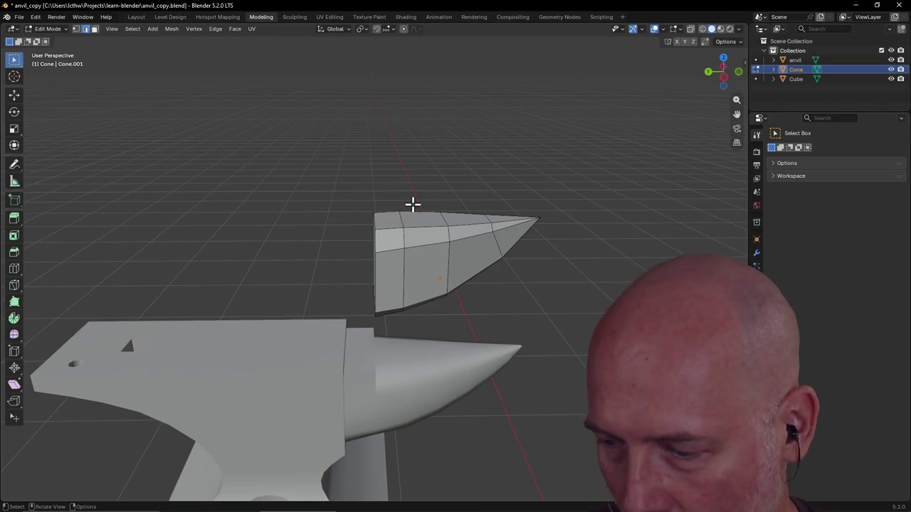
Move the first two top edges of the cone vertically along Z to even the top.
{"action": "scroll", "coordinate": [409, 210], "scroll_direction": "down", "scroll_amount": 4}
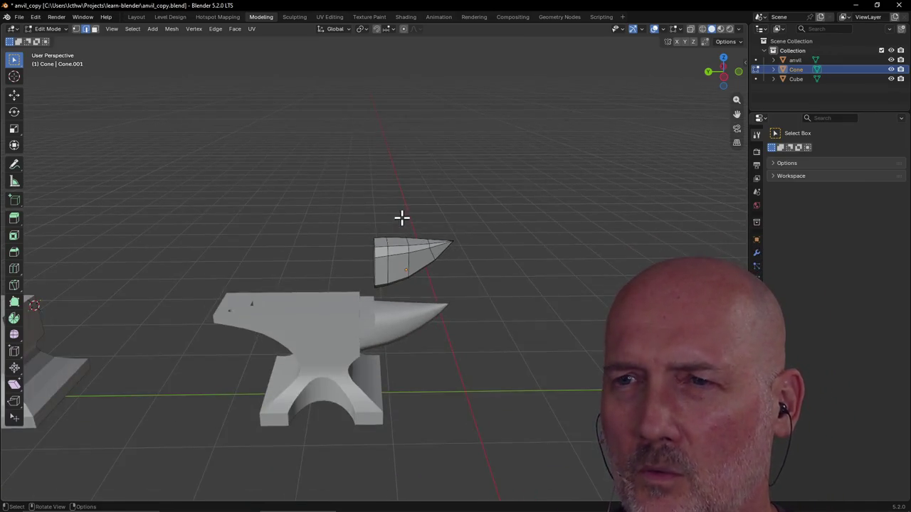
{"action": "mouse_move", "coordinate": [396, 212]}
{"action": "middle_mouse_down", "text": "ctrl"}
{"action": "mouse_move", "coordinate": [342, 163]}
{"action": "mouse_move", "coordinate": [375, 205]}
{"action": "middle_mouse_up", "text": "ctrl"}
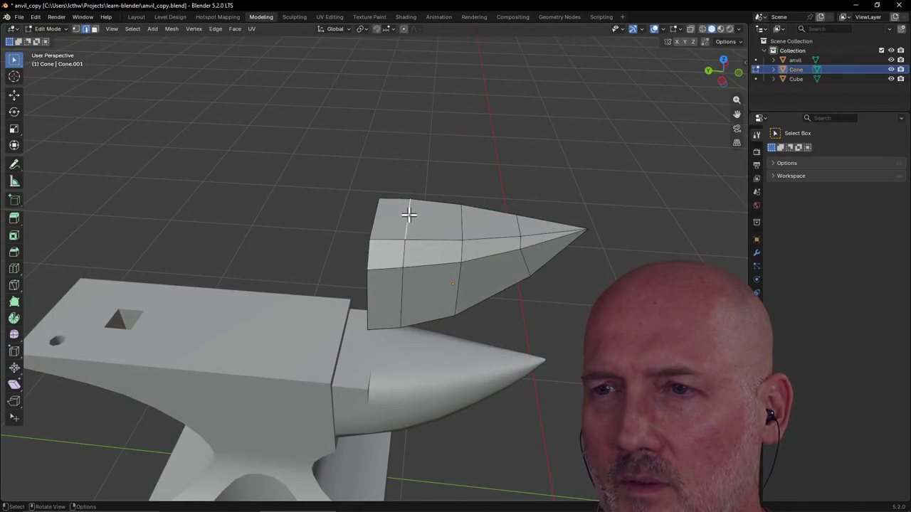
{"action": "key", "text": "g"}
{"action": "key", "text": "z"}
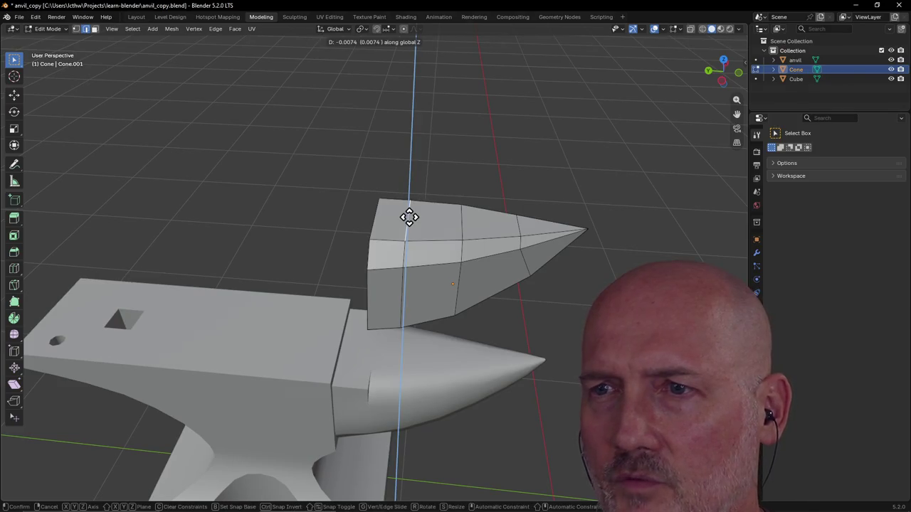
{"action": "left_click", "coordinate": [409, 217]}
{"action": "mouse_move", "coordinate": [423, 228]}
{"action": "middle_mouse_down"}
{"action": "mouse_move", "coordinate": [425, 166]}
{"action": "mouse_move", "coordinate": [441, 217]}
{"action": "middle_mouse_up"}
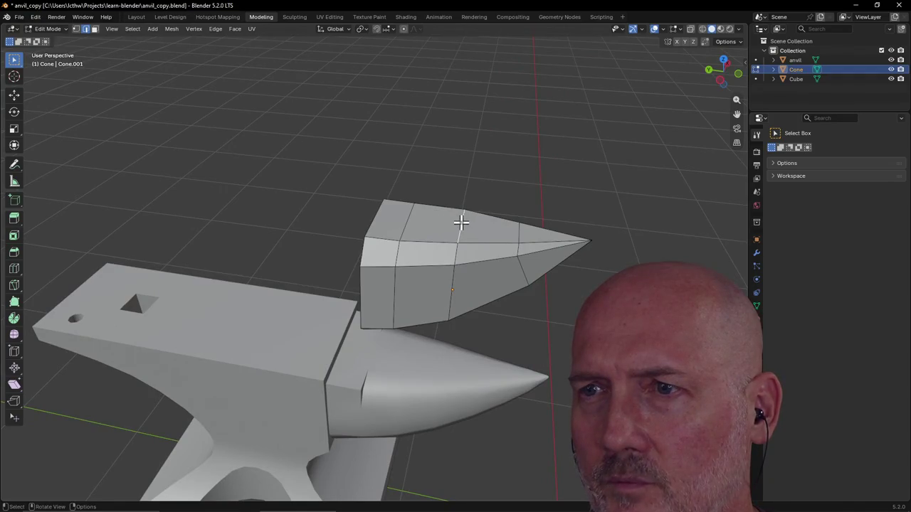
{"action": "key", "text": "g"}
{"action": "key", "text": "z"}
{"action": "left_click", "coordinate": [461, 225]}
Adjust two more top edges along Z, then return to the Layout workspace.
{"action": "middle_click_drag", "start_coordinate": [461, 225], "coordinate": [464, 195]}
{"action": "key", "text": "g"}
{"action": "key", "text": "z"}
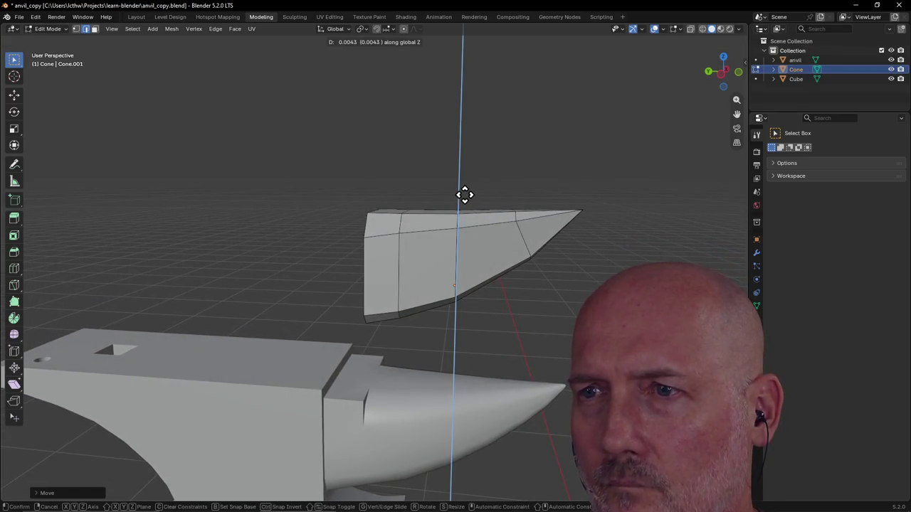
{"action": "left_click", "coordinate": [464, 195]}
{"action": "middle_click_drag", "start_coordinate": [505, 197], "coordinate": [519, 221]}
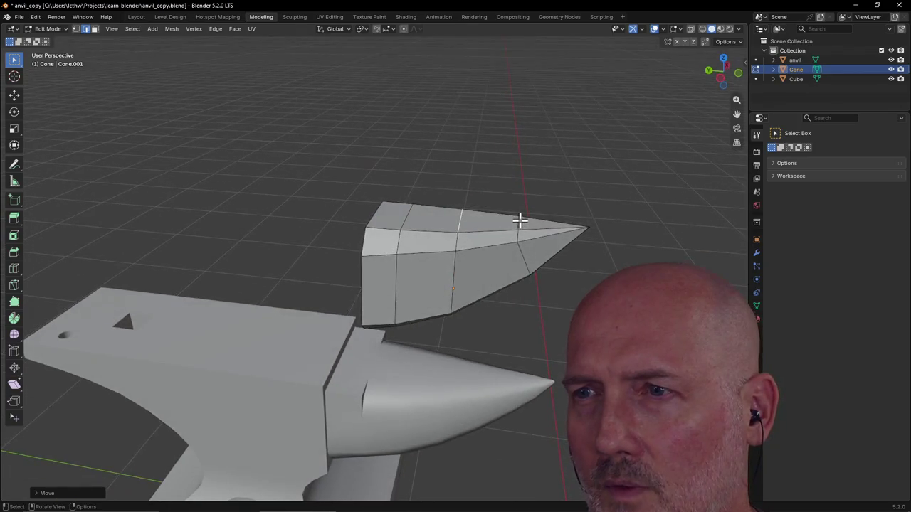
{"action": "key", "text": "g"}
{"action": "key", "text": "z"}
{"action": "left_click", "coordinate": [517, 222]}
{"action": "mouse_move", "coordinate": [492, 177]}
{"action": "middle_mouse_down"}
{"action": "mouse_move", "coordinate": [510, 134]}
{"action": "mouse_move", "coordinate": [488, 154]}
{"action": "mouse_move", "coordinate": [441, 171]}
{"action": "mouse_move", "coordinate": [470, 197]}
{"action": "mouse_move", "coordinate": [382, 214]}
{"action": "mouse_move", "coordinate": [368, 202]}
{"action": "mouse_move", "coordinate": [422, 200]}
{"action": "mouse_move", "coordinate": [417, 226]}
{"action": "middle_mouse_up"}
{"action": "scroll", "coordinate": [493, 149], "scroll_direction": "down", "scroll_amount": 3}
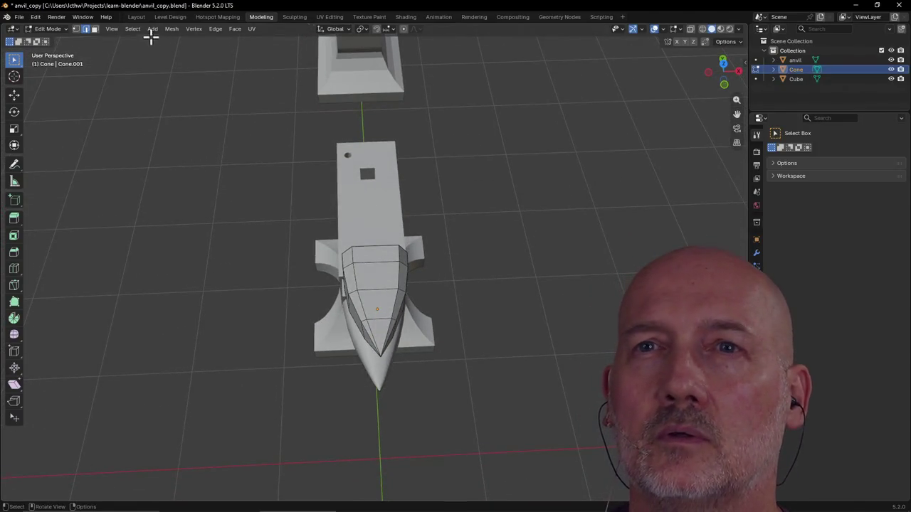
{"action": "left_click", "coordinate": [136, 17]}
Move the cone horn along X and 3.57677 along Y beside the blocky Cube anvil.
{"action": "mouse_move", "coordinate": [218, 228]}
{"action": "middle_mouse_down"}
{"action": "mouse_move", "coordinate": [237, 185]}
{"action": "mouse_move", "coordinate": [77, 209]}
{"action": "middle_mouse_up"}
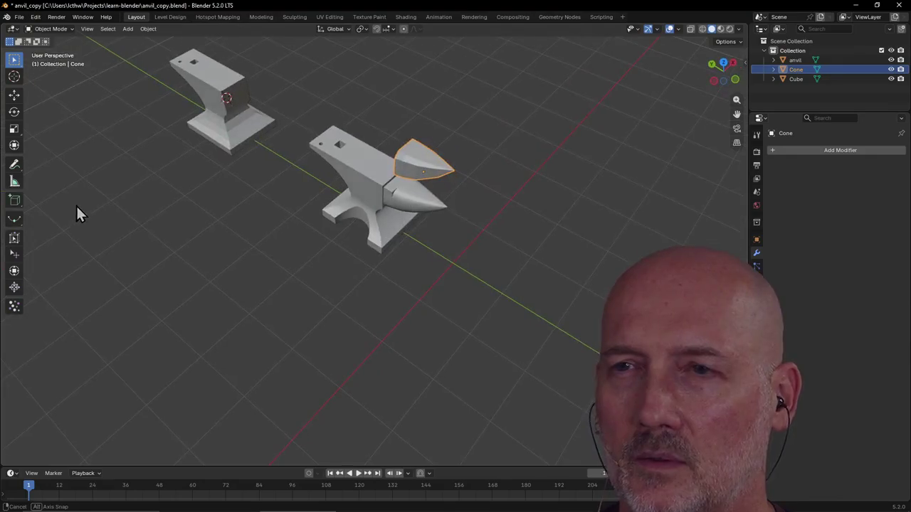
{"action": "key", "text": "g"}
{"action": "key", "text": "x"}
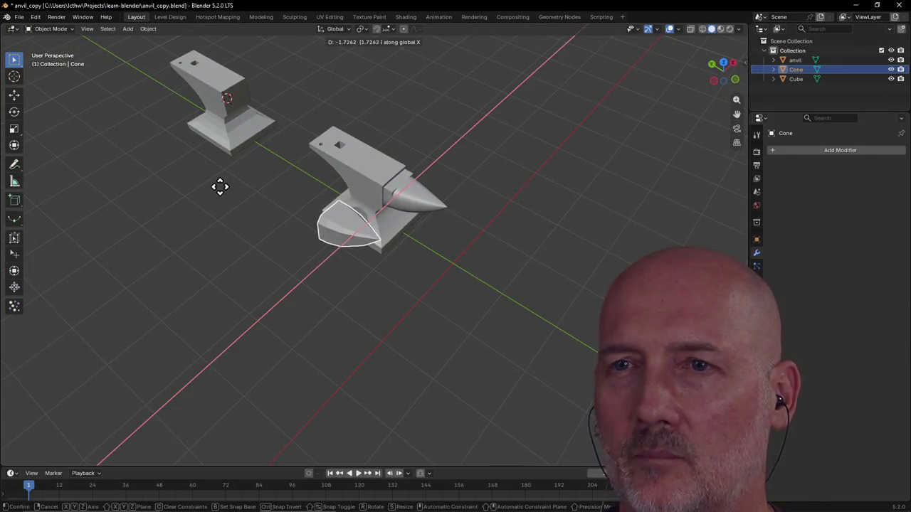
{"action": "left_click", "coordinate": [220, 189]}
{"action": "key", "text": "g"}
{"action": "key", "text": "y"}
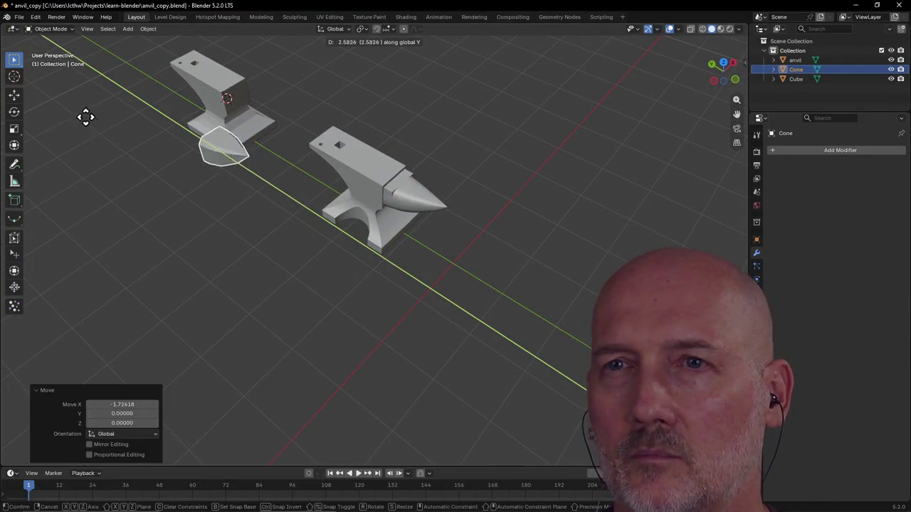
{"action": "left_click", "coordinate": [88, 98]}
Frame the blocky anvil, reselect the cone and split the viewport into quad view.
{"action": "middle_click_drag", "start_coordinate": [148, 145], "coordinate": [215, 116]}
{"action": "scroll", "coordinate": [215, 120], "scroll_direction": "down", "scroll_amount": 3}
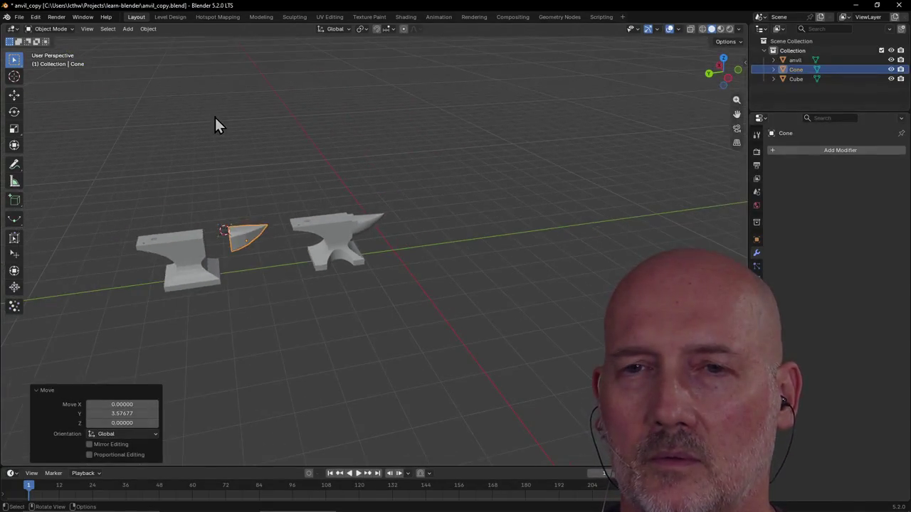
{"action": "left_click", "coordinate": [187, 255]}
{"action": "key", "text": "grave"}
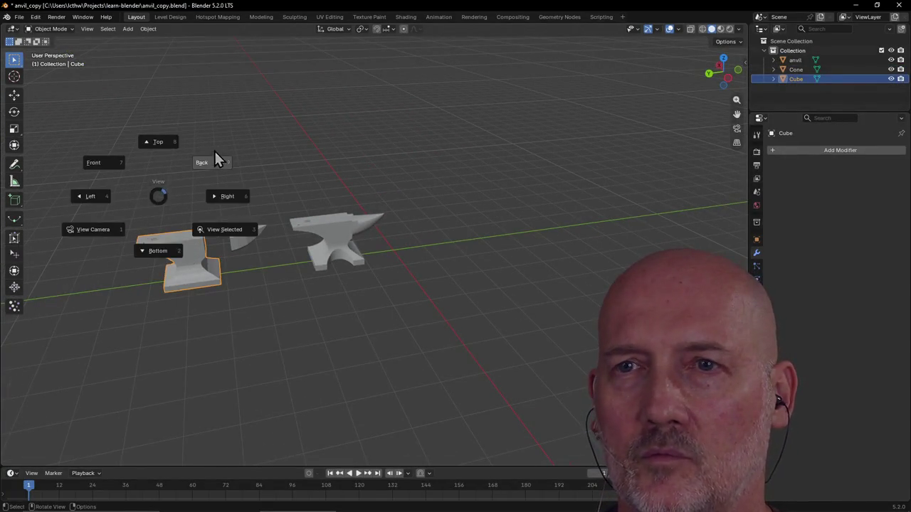
{"action": "left_click", "coordinate": [217, 229]}
{"action": "middle_click_drag", "start_coordinate": [324, 220], "coordinate": [297, 200]}
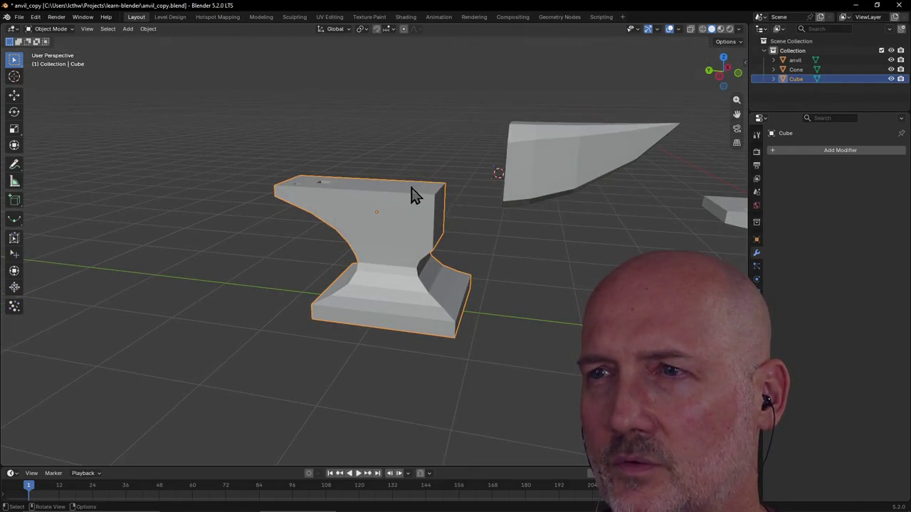
{"action": "left_click", "coordinate": [548, 181]}
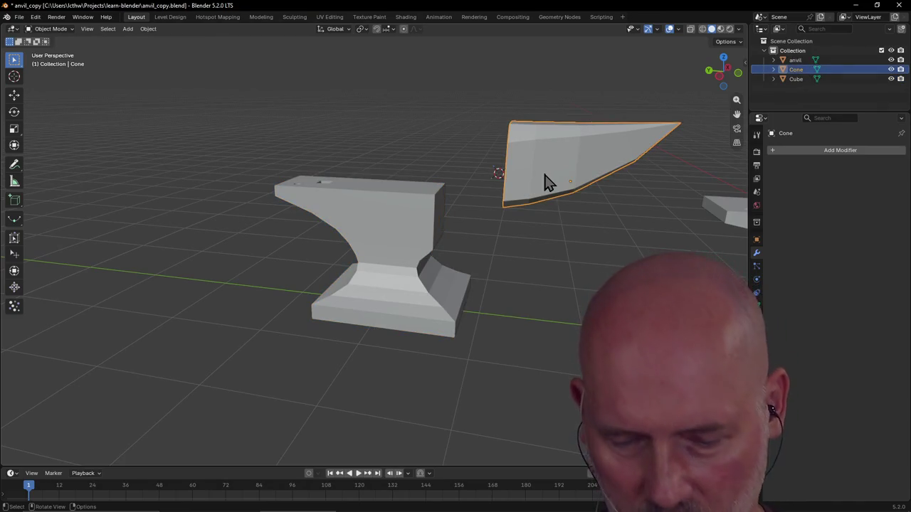
{"action": "key", "text": "ctrl+alt+q"}
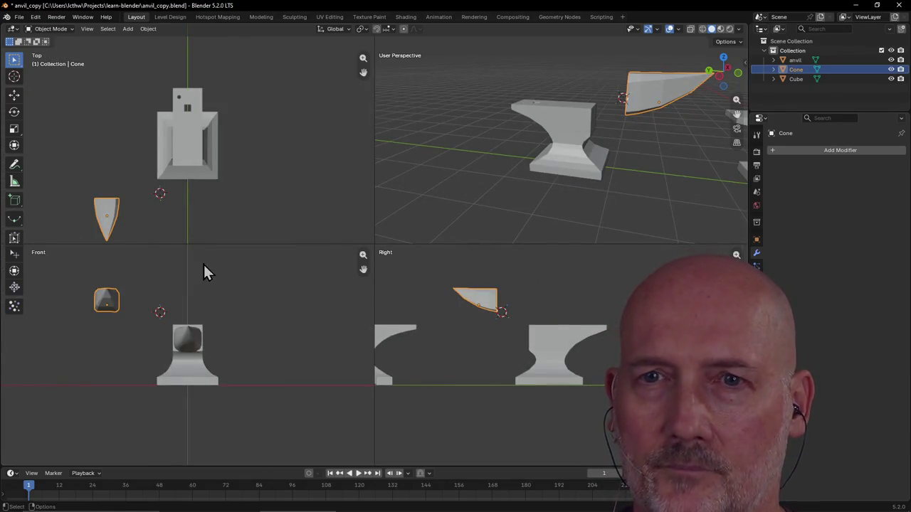
Place the cone horn at the anvil's front and lower it 0.82893 along Z.
{"action": "key", "text": "g"}
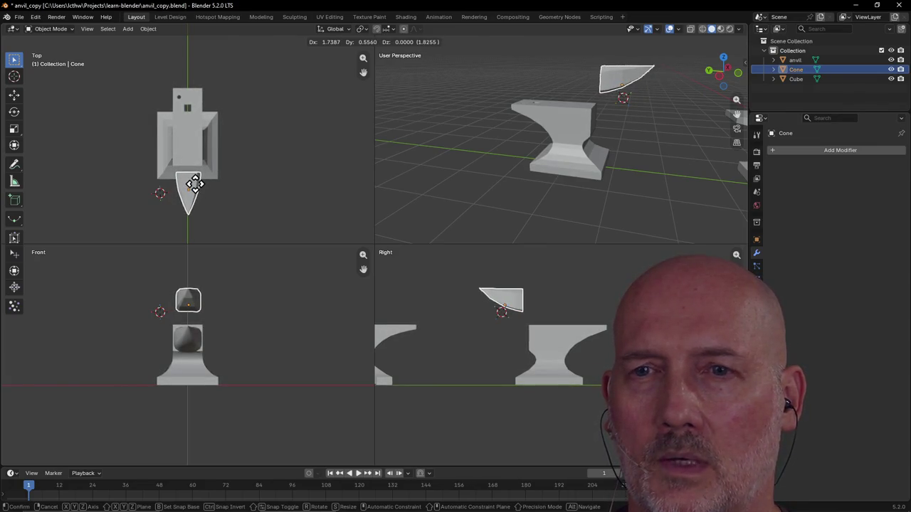
{"action": "left_click", "coordinate": [194, 185]}
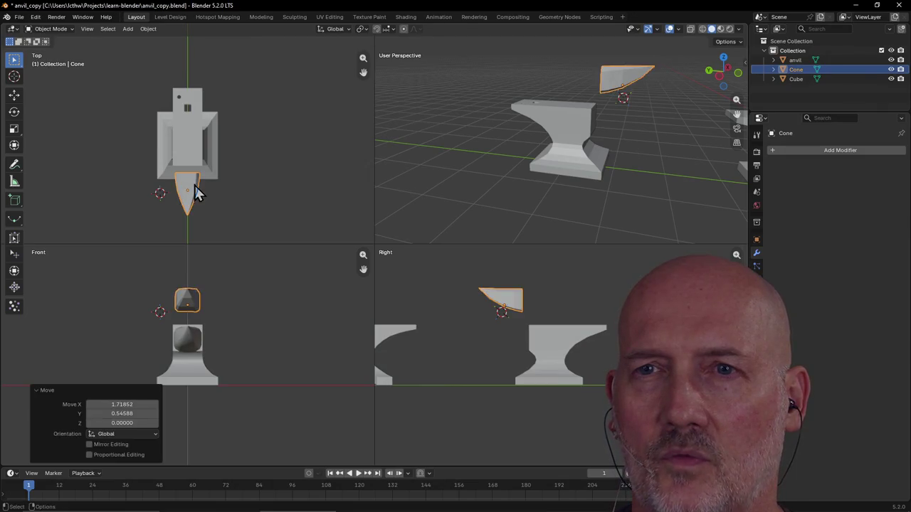
{"action": "left_click", "coordinate": [189, 303]}
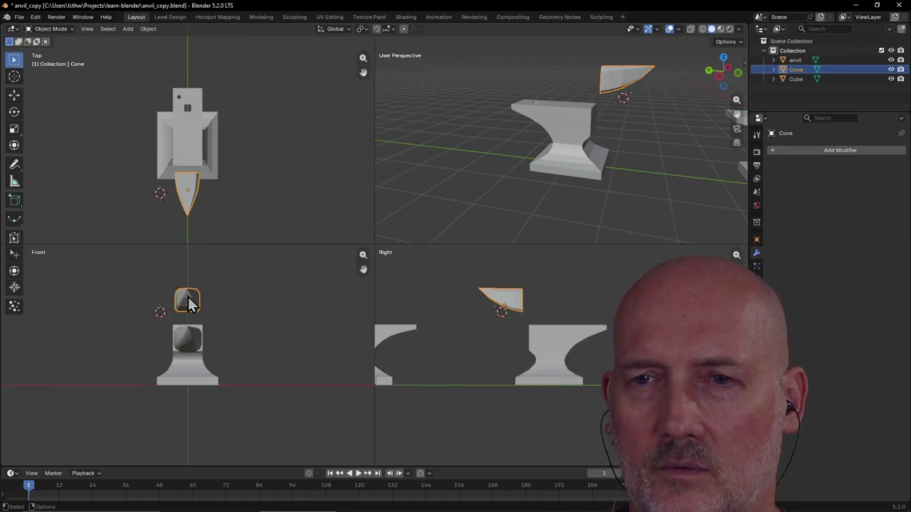
{"action": "key", "text": "g"}
{"action": "key", "text": "z"}
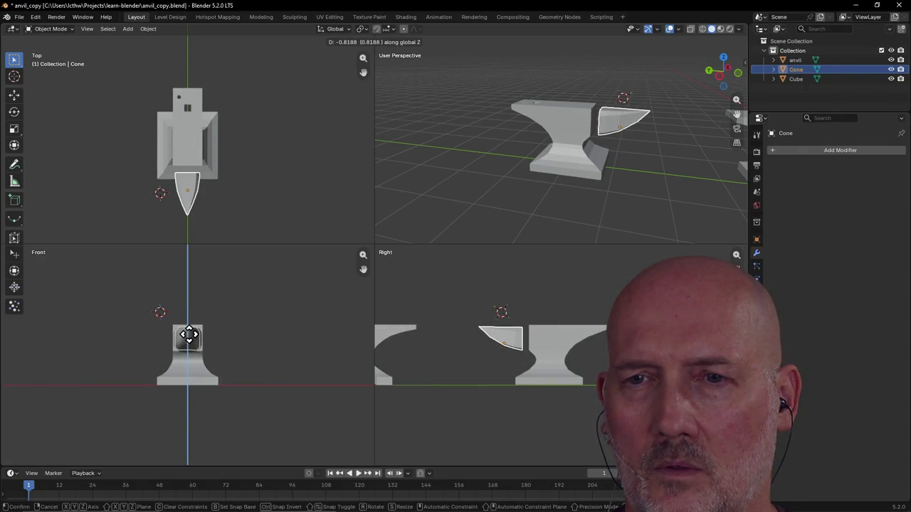
{"action": "left_click", "coordinate": [189, 336]}
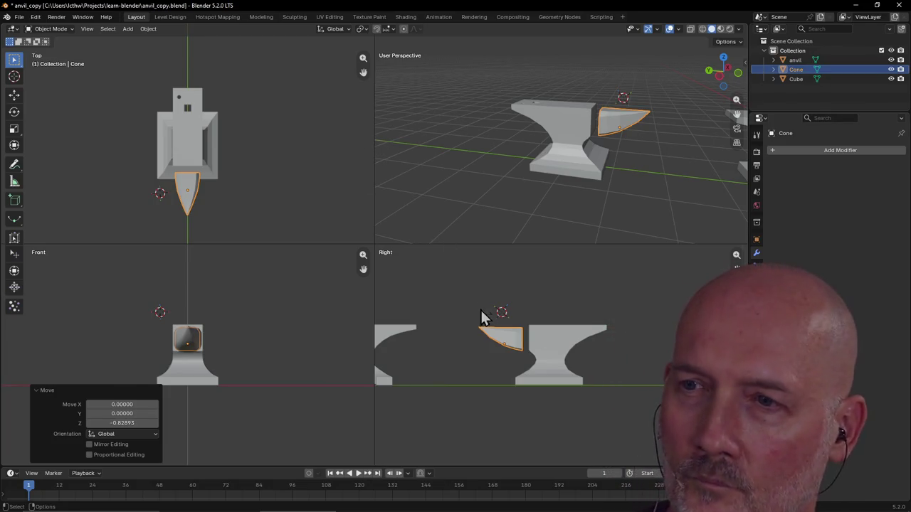
Raise the horn 0.05054 to fine-tune its height against the anvil.
{"action": "key", "text": "g"}
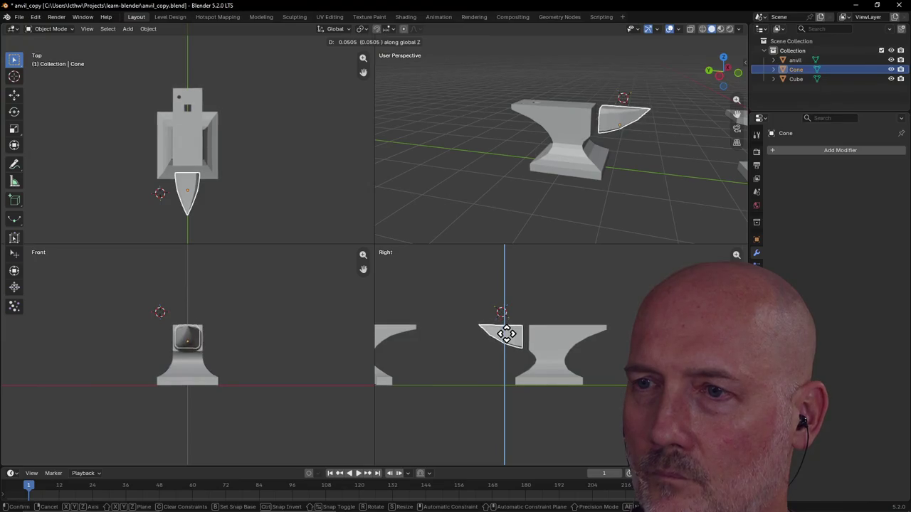
{"action": "left_click", "coordinate": [506, 335]}
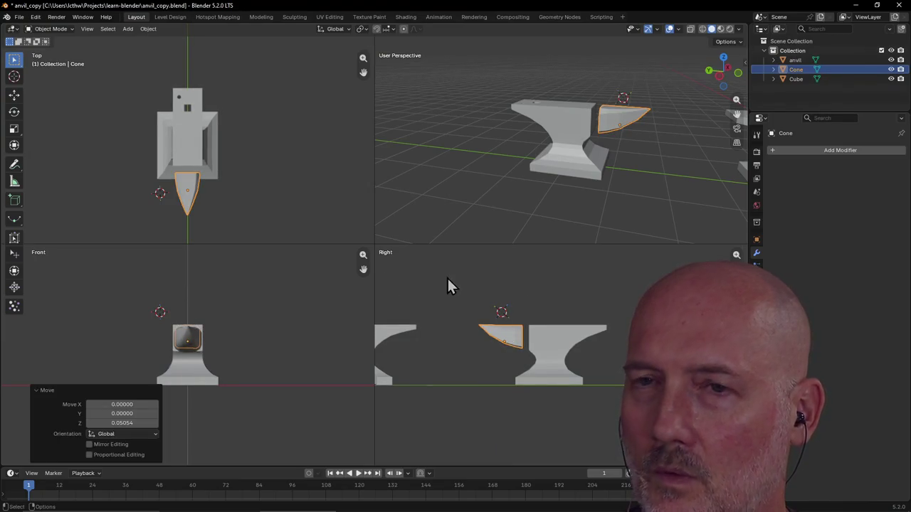
{"action": "left_click", "coordinate": [267, 214]}
{"action": "scroll", "coordinate": [264, 213], "scroll_direction": "down", "scroll_amount": 3}
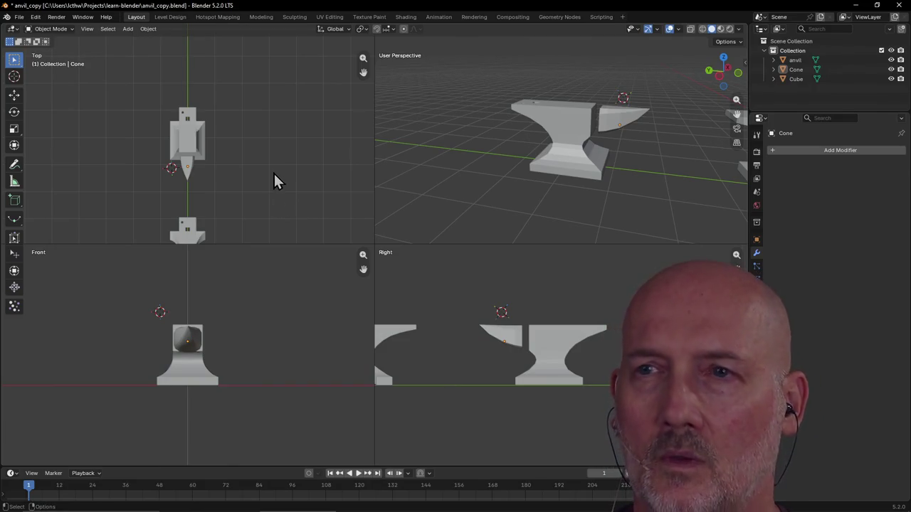
{"action": "scroll", "coordinate": [270, 148], "scroll_direction": "up", "scroll_amount": 3}
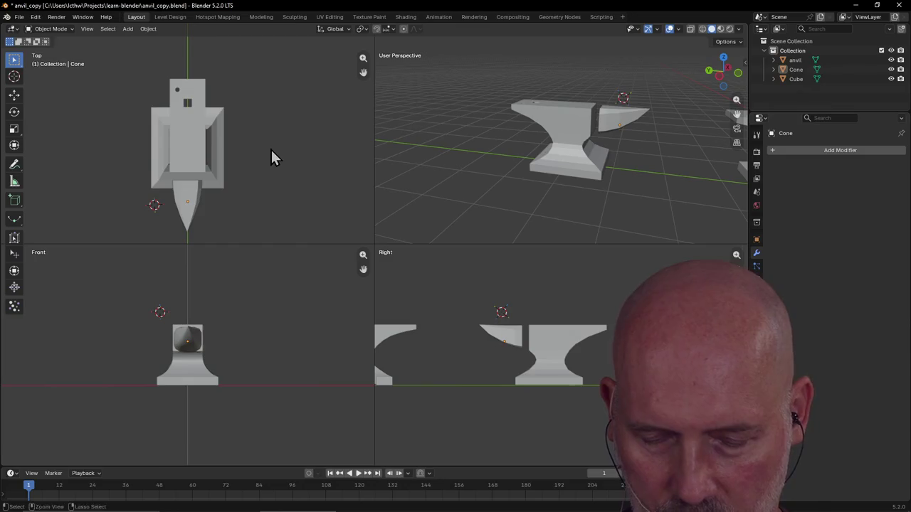
Leave quad view and orbit to a higher perspective angle showing both anvils, selecting the anvil.
{"action": "key", "text": "ctrl+alt+q"}
{"action": "mouse_move", "coordinate": [292, 197]}
{"action": "middle_mouse_down"}
{"action": "mouse_move", "coordinate": [379, 186]}
{"action": "mouse_move", "coordinate": [336, 203]}
{"action": "middle_mouse_up"}
{"action": "scroll", "coordinate": [383, 199], "scroll_direction": "down", "scroll_amount": 4}
{"action": "mouse_move", "coordinate": [388, 192]}
{"action": "middle_mouse_down"}
{"action": "mouse_move", "coordinate": [377, 191]}
{"action": "mouse_move", "coordinate": [478, 292]}
{"action": "middle_mouse_up"}
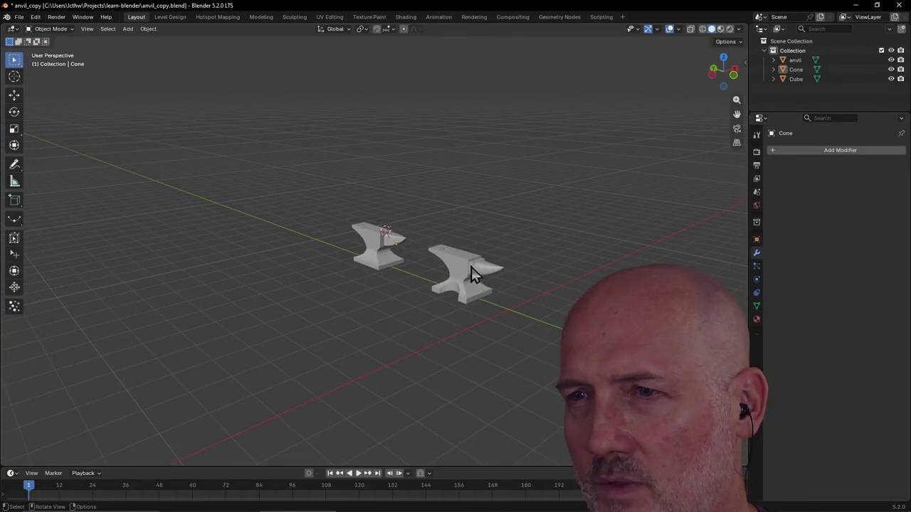
{"action": "left_click", "coordinate": [473, 273]}
{"action": "scroll", "coordinate": [470, 264], "scroll_direction": "up", "scroll_amount": 3}
{"action": "scroll", "coordinate": [525, 305], "scroll_direction": "down", "scroll_amount": 1}
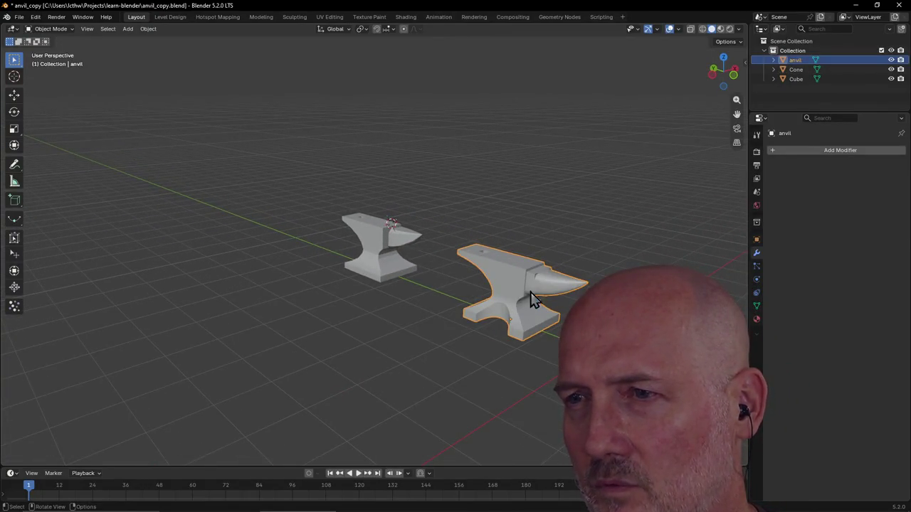
{"action": "scroll", "coordinate": [425, 282], "scroll_direction": "up", "scroll_amount": 5}
{"action": "mouse_move", "coordinate": [398, 249]}
{"action": "middle_mouse_down"}
{"action": "mouse_move", "coordinate": [429, 264]}
{"action": "mouse_move", "coordinate": [417, 269]}
{"action": "mouse_move", "coordinate": [437, 230]}
{"action": "middle_mouse_up"}
Put the blocky anvil into Edit Mode in the Modeling workspace and view both anvils from above.
{"action": "left_click", "coordinate": [437, 232]}
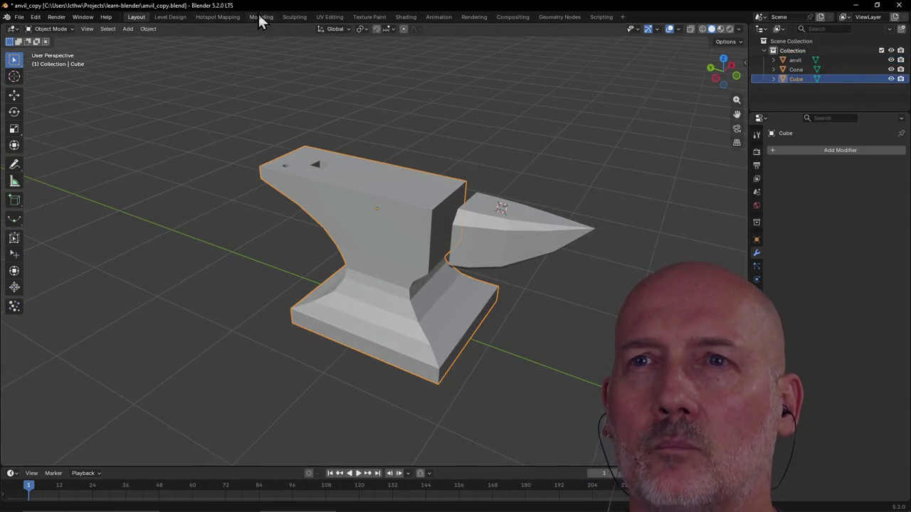
{"action": "left_click", "coordinate": [260, 17]}
{"action": "mouse_move", "coordinate": [166, 51]}
{"action": "middle_mouse_down"}
{"action": "mouse_move", "coordinate": [266, 93]}
{"action": "mouse_move", "coordinate": [364, 67]}
{"action": "mouse_move", "coordinate": [281, 89]}
{"action": "mouse_move", "coordinate": [299, 110]}
{"action": "middle_mouse_up"}
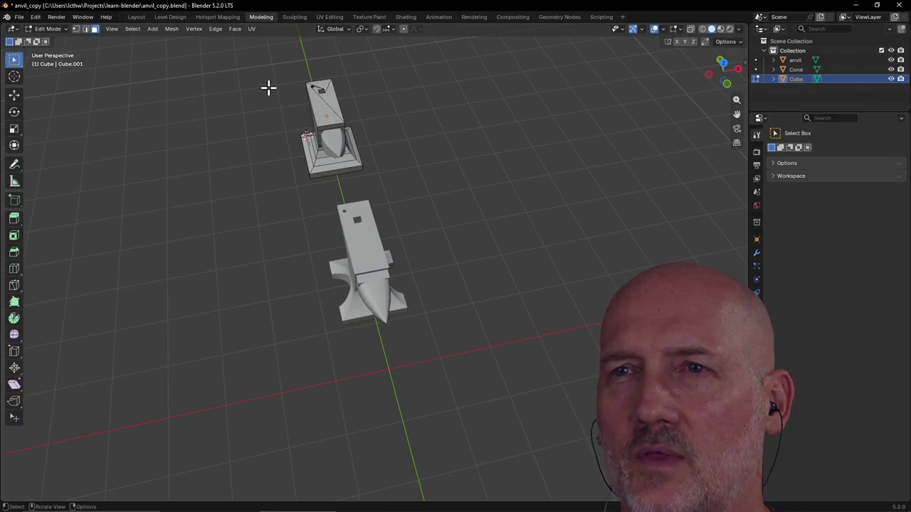
{"action": "scroll", "coordinate": [269, 88], "scroll_direction": "down", "scroll_amount": 2}
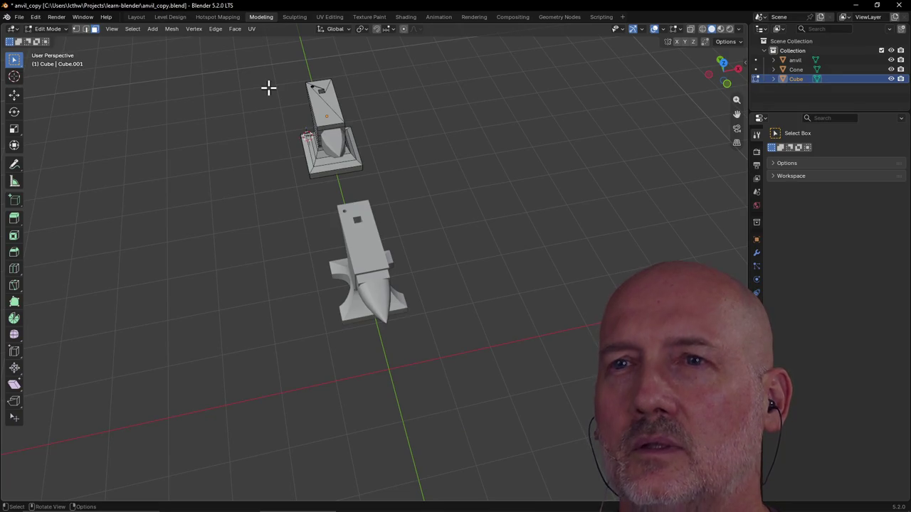
{"action": "scroll", "coordinate": [269, 88], "scroll_direction": "down", "scroll_amount": 1}
{"action": "middle_click_drag", "start_coordinate": [268, 88], "coordinate": [275, 104]}
{"action": "scroll", "coordinate": [281, 109], "scroll_direction": "up", "scroll_amount": 2}
Box-select the upper anvil's mesh and frame it with View Selected.
{"action": "key", "text": "grave"}
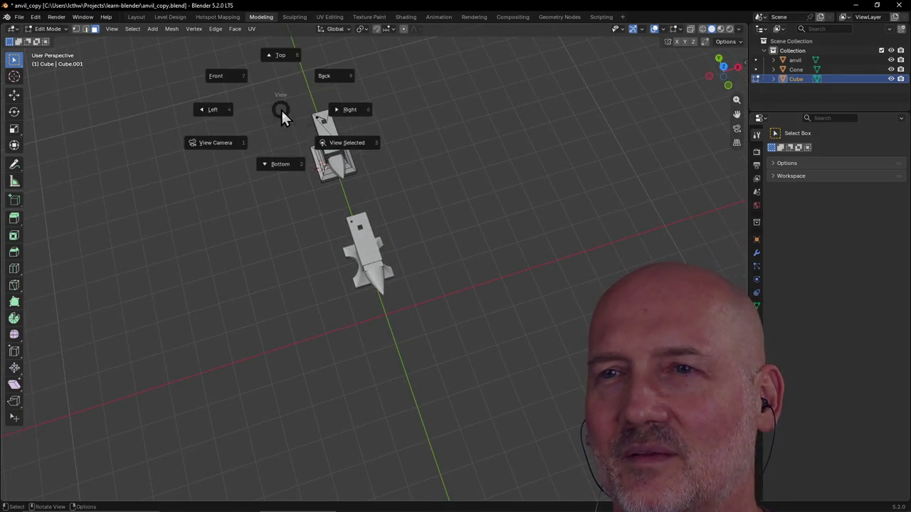
{"action": "left_click", "coordinate": [282, 112]}
{"action": "left_click_drag", "start_coordinate": [289, 105], "coordinate": [357, 146]}
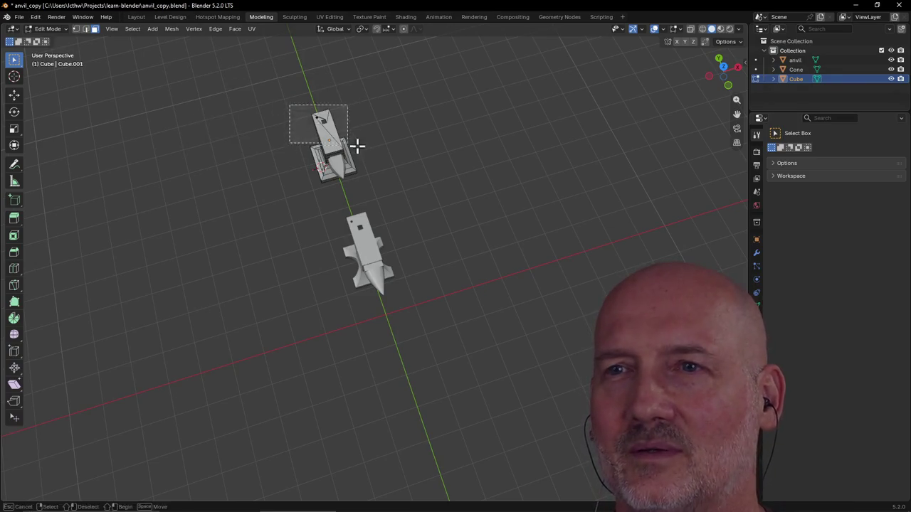
{"action": "key", "text": "grave"}
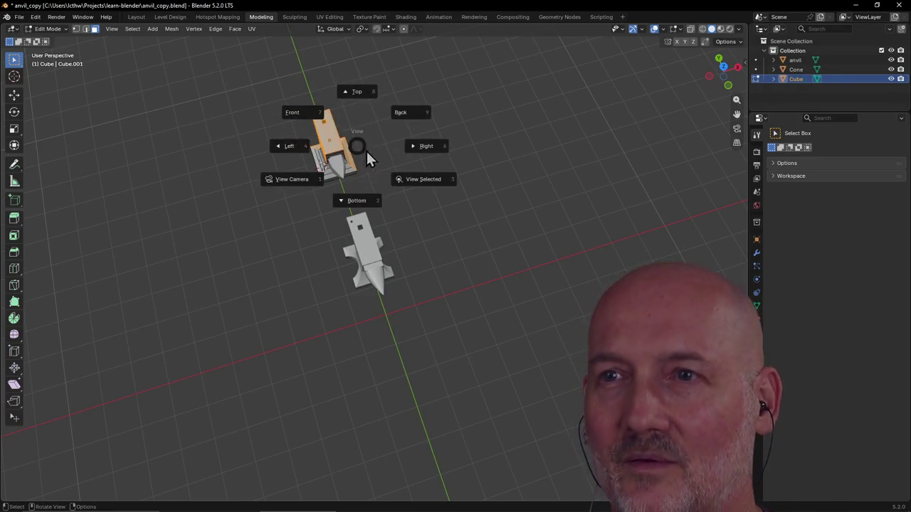
{"action": "left_click", "coordinate": [420, 182]}
{"action": "left_click", "coordinate": [433, 129]}
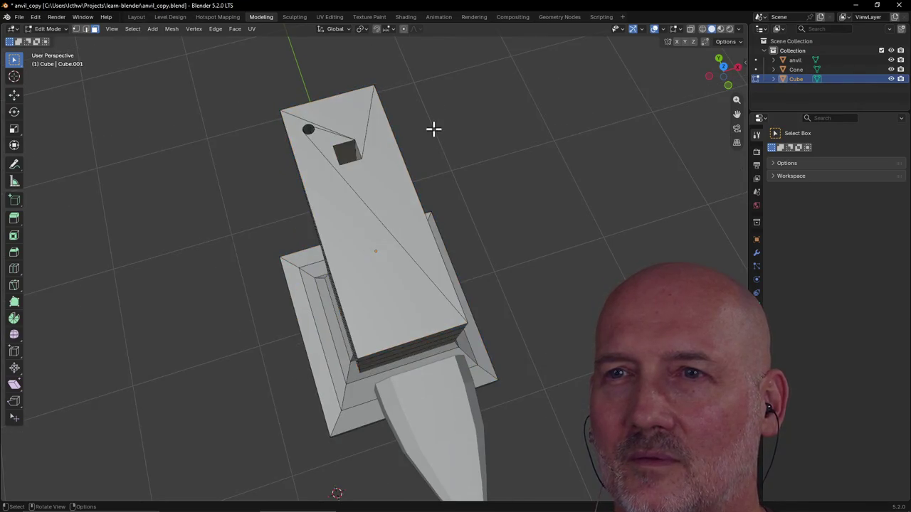
Orbit to a close side view of the horn end and select the column's top face.
{"action": "middle_click_drag", "start_coordinate": [435, 128], "coordinate": [493, 115]}
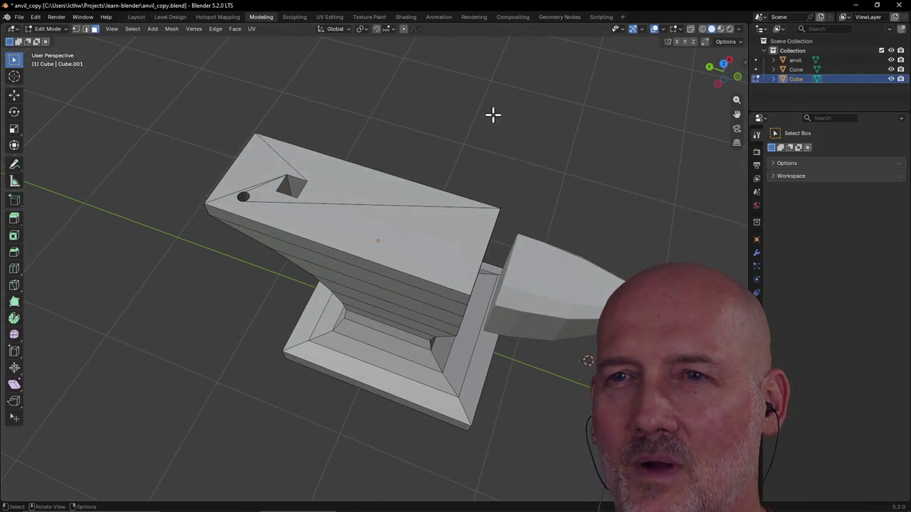
{"action": "mouse_move", "coordinate": [281, 219]}
{"action": "middle_mouse_down"}
{"action": "mouse_move", "coordinate": [331, 198]}
{"action": "mouse_move", "coordinate": [389, 210]}
{"action": "mouse_move", "coordinate": [380, 223]}
{"action": "mouse_move", "coordinate": [382, 208]}
{"action": "mouse_move", "coordinate": [334, 266]}
{"action": "mouse_move", "coordinate": [331, 240]}
{"action": "mouse_move", "coordinate": [399, 52]}
{"action": "mouse_move", "coordinate": [403, 69]}
{"action": "mouse_move", "coordinate": [306, 246]}
{"action": "mouse_move", "coordinate": [370, 189]}
{"action": "mouse_move", "coordinate": [391, 207]}
{"action": "middle_mouse_up"}
{"action": "scroll", "coordinate": [363, 205], "scroll_direction": "up", "scroll_amount": 3}
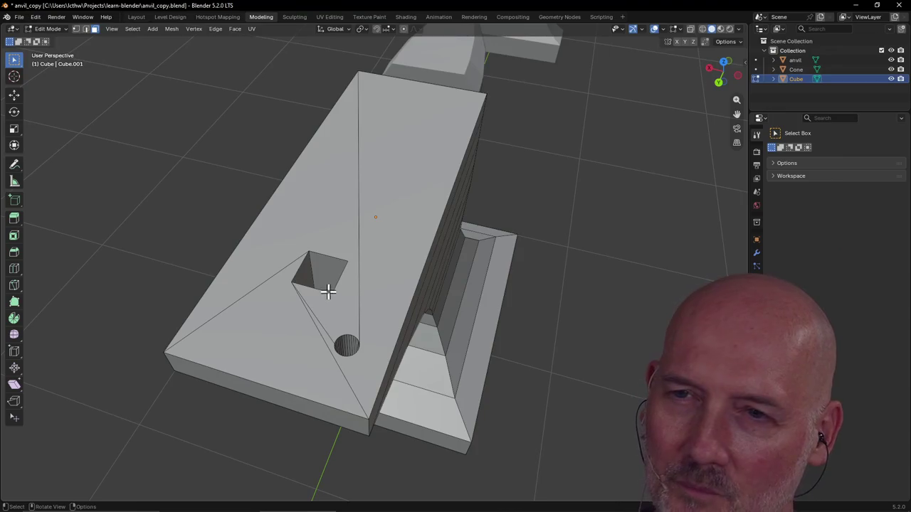
{"action": "scroll", "coordinate": [403, 266], "scroll_direction": "down", "scroll_amount": 2}
{"action": "mouse_move", "coordinate": [403, 267]}
{"action": "middle_mouse_down"}
{"action": "mouse_move", "coordinate": [291, 279]}
{"action": "mouse_move", "coordinate": [298, 291]}
{"action": "mouse_move", "coordinate": [287, 223]}
{"action": "mouse_move", "coordinate": [256, 220]}
{"action": "mouse_move", "coordinate": [284, 226]}
{"action": "middle_mouse_up"}
{"action": "scroll", "coordinate": [277, 225], "scroll_direction": "up", "scroll_amount": 2}
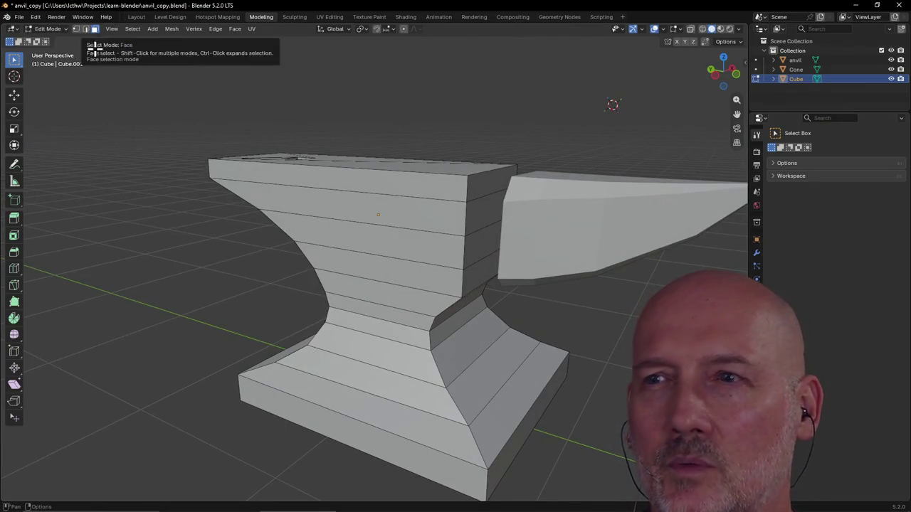
{"action": "left_click", "coordinate": [484, 224], "text": "shift"}
{"action": "left_click", "coordinate": [487, 250], "text": "shift"}
{"action": "left_click", "coordinate": [482, 274], "text": "shift"}
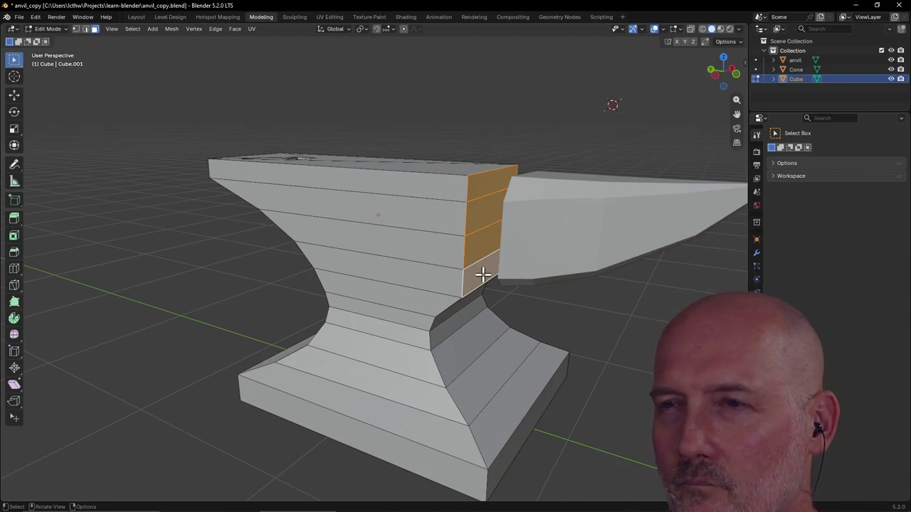
{"action": "key", "text": "x"}
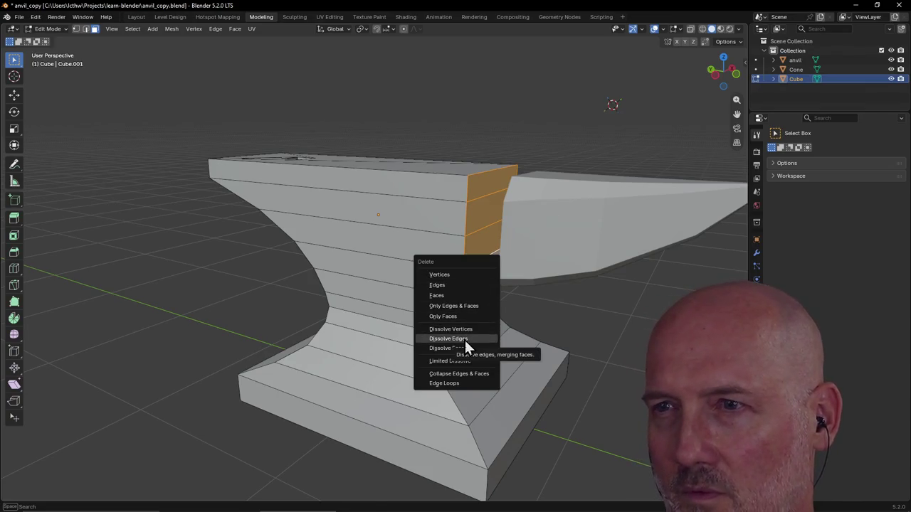
{"action": "left_click", "coordinate": [465, 340]}
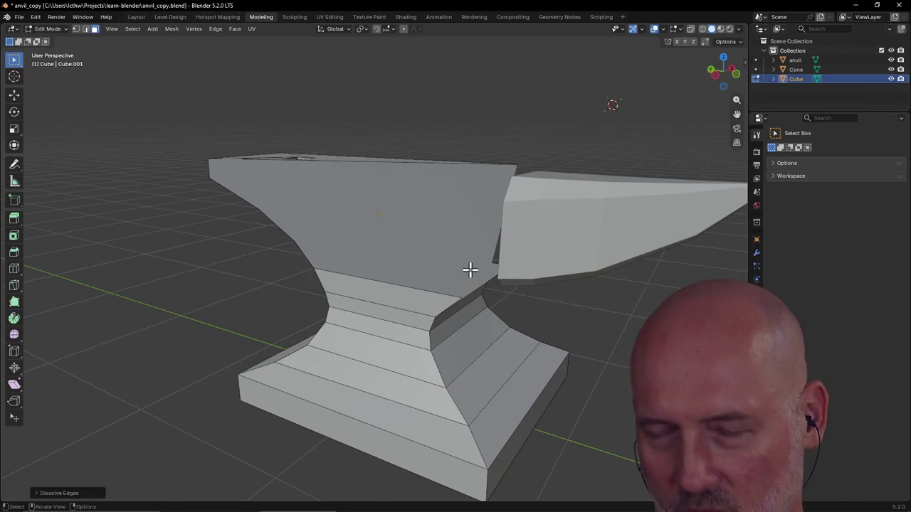
{"action": "key", "text": "ctrl+z"}
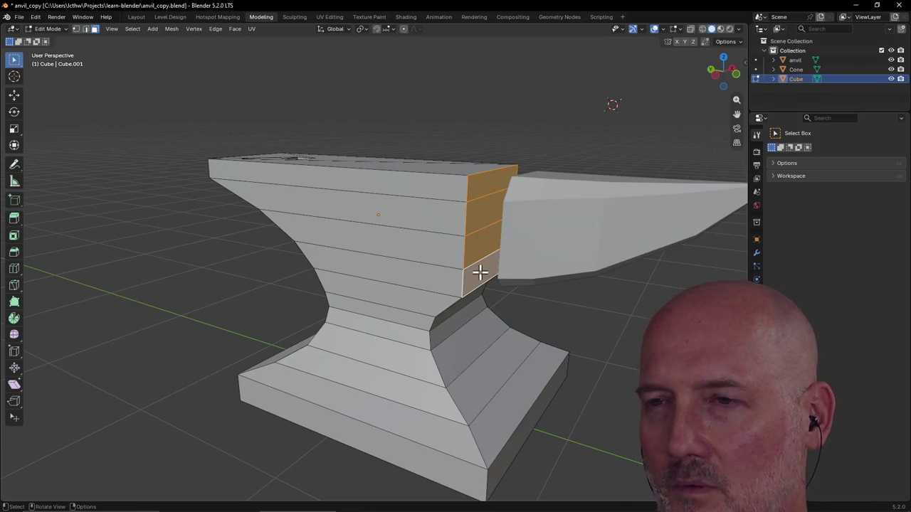
{"action": "left_click", "coordinate": [479, 272]}
{"action": "left_click", "coordinate": [481, 235], "text": "shift"}
{"action": "left_click", "coordinate": [482, 209], "text": "shift"}
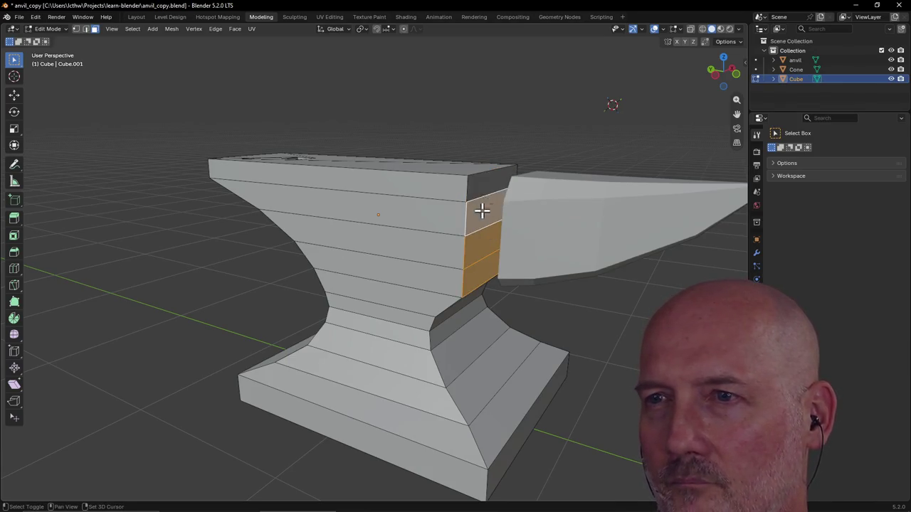
{"action": "left_click", "coordinate": [489, 187], "text": "shift"}
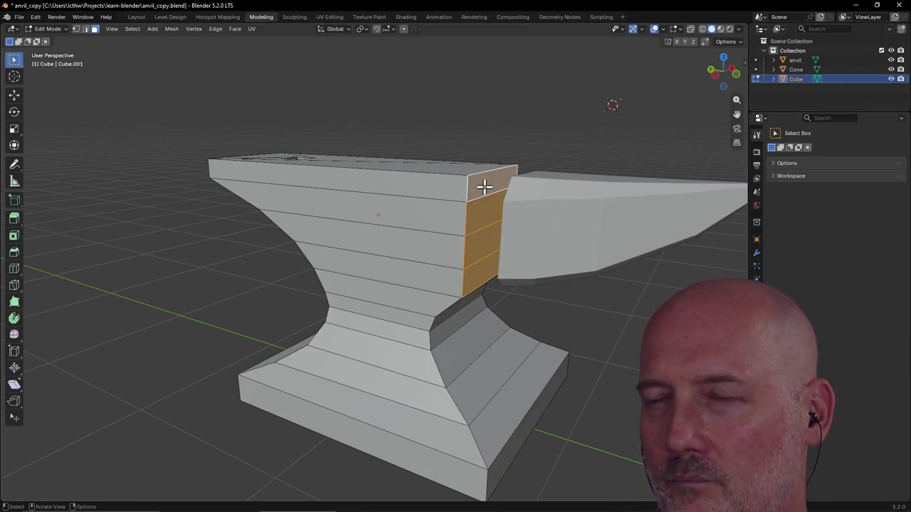
{"action": "left_click", "coordinate": [86, 29]}
{"action": "left_click", "coordinate": [482, 195]}
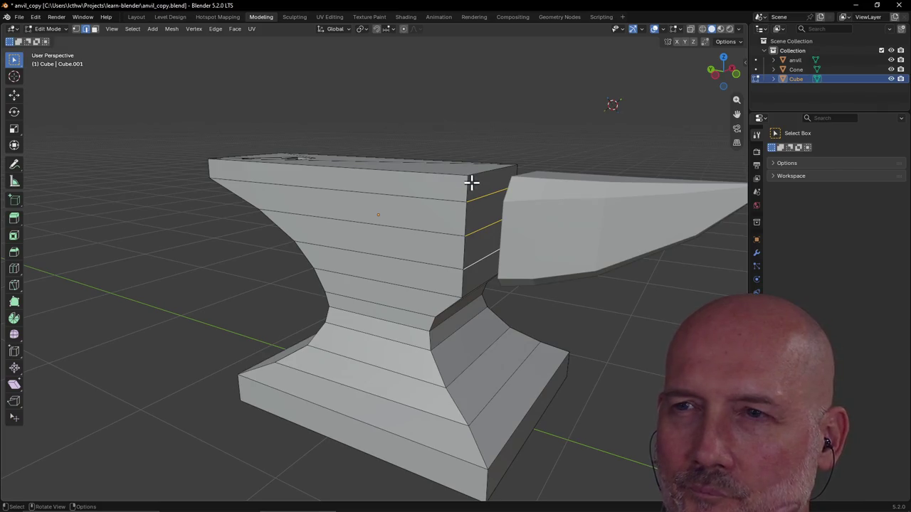
{"action": "left_click", "coordinate": [484, 206], "text": "shift"}
Select the column of horn-end faces and inset them.
{"action": "left_click", "coordinate": [487, 235], "text": "shift"}
{"action": "left_click", "coordinate": [484, 256], "text": "shift"}
{"action": "left_click", "coordinate": [482, 276], "text": "shift"}
{"action": "middle_click_drag", "start_coordinate": [482, 276], "coordinate": [483, 236]}
{"action": "key", "text": "i"}
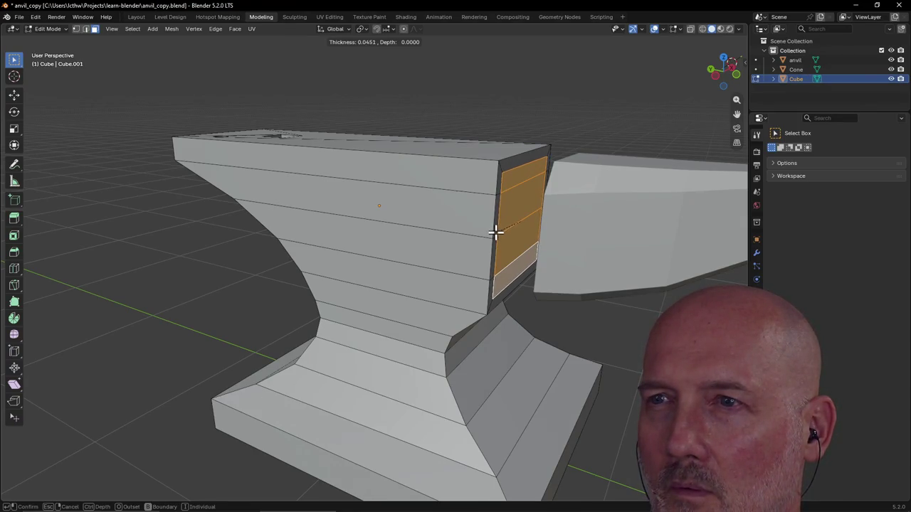
{"action": "left_click", "coordinate": [496, 231]}
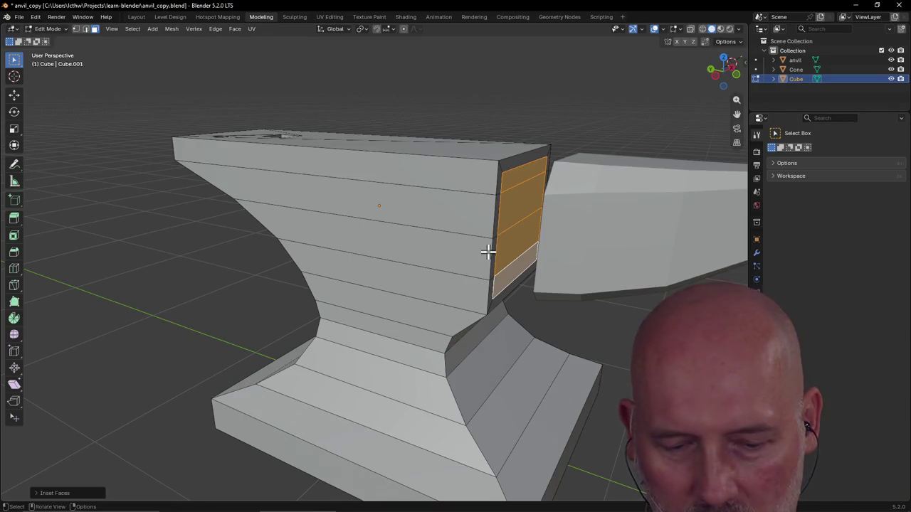
Extrude the inset faces outward into a collar, then return to Layout and select the cone.
{"action": "key", "text": "e"}
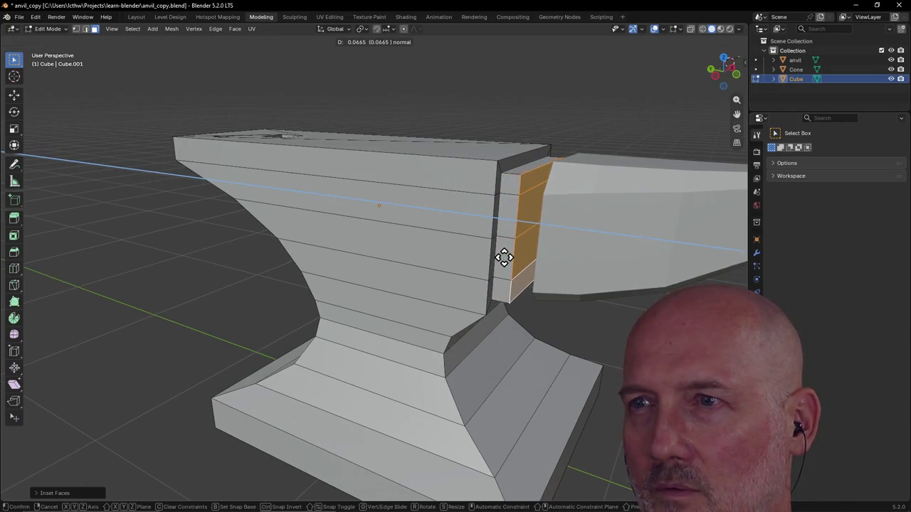
{"action": "left_click", "coordinate": [511, 258]}
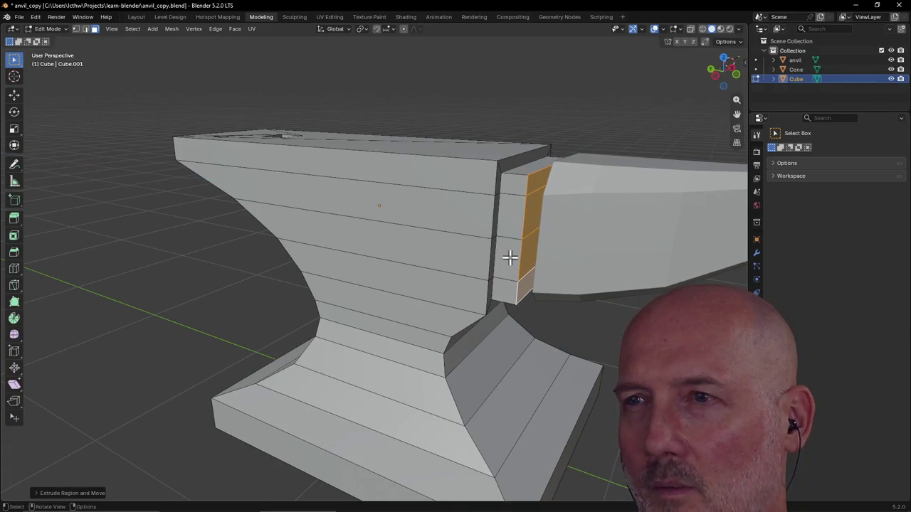
{"action": "scroll", "coordinate": [516, 261], "scroll_direction": "down", "scroll_amount": 3}
{"action": "mouse_move", "coordinate": [525, 266]}
{"action": "middle_mouse_down"}
{"action": "mouse_move", "coordinate": [576, 280]}
{"action": "mouse_move", "coordinate": [546, 310]}
{"action": "mouse_move", "coordinate": [528, 280]}
{"action": "middle_mouse_up"}
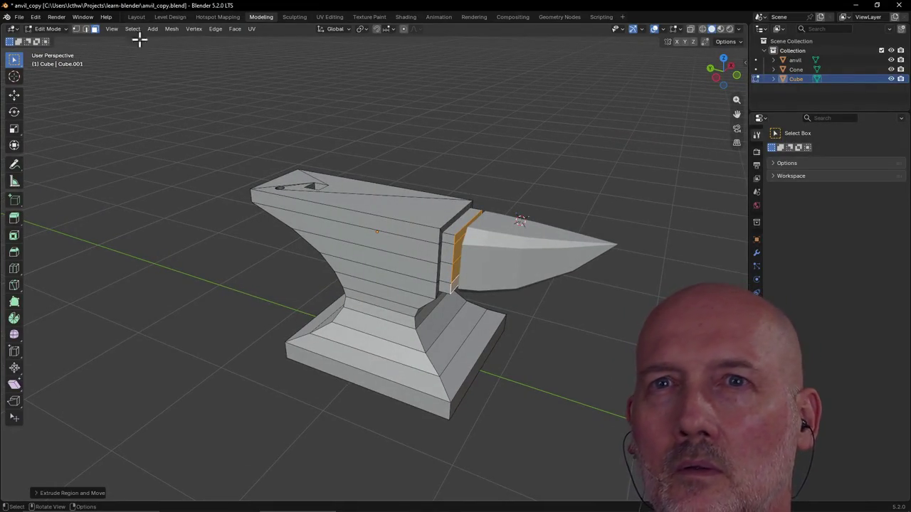
{"action": "left_click", "coordinate": [135, 16]}
{"action": "left_click", "coordinate": [508, 244]}
{"action": "mouse_move", "coordinate": [508, 244]}
{"action": "middle_mouse_down"}
{"action": "mouse_move", "coordinate": [533, 238]}
{"action": "mouse_move", "coordinate": [534, 218]}
{"action": "middle_mouse_up"}
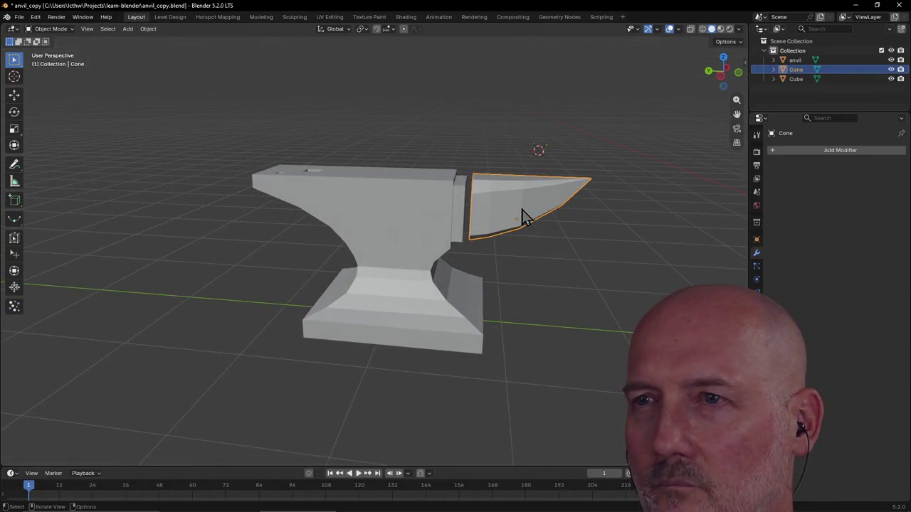
Lower the cone horn slightly along Z.
{"action": "key", "text": "g"}
{"action": "key", "text": "z"}
{"action": "left_click", "coordinate": [521, 212]}
{"action": "mouse_move", "coordinate": [520, 212]}
{"action": "middle_mouse_down"}
{"action": "mouse_move", "coordinate": [436, 261]}
{"action": "mouse_move", "coordinate": [417, 254]}
{"action": "mouse_move", "coordinate": [437, 220]}
{"action": "mouse_move", "coordinate": [434, 204]}
{"action": "mouse_move", "coordinate": [378, 286]}
{"action": "middle_mouse_up"}
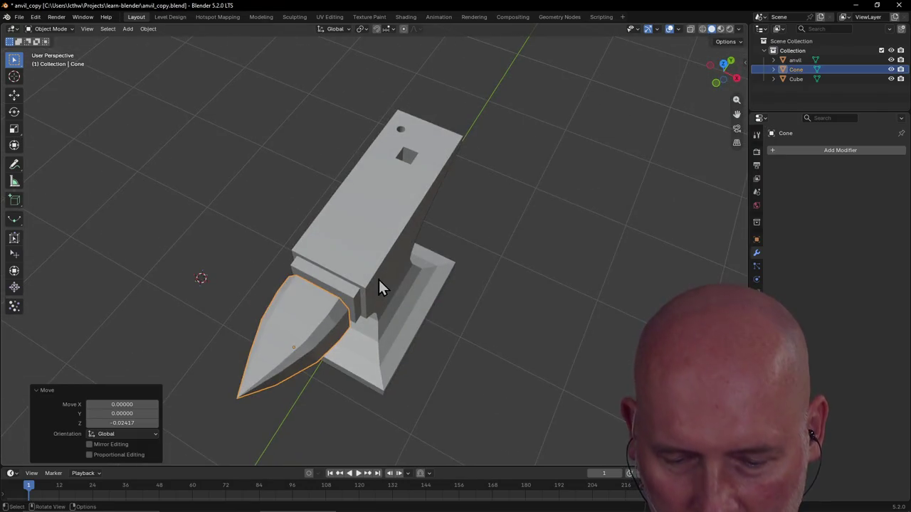
In quad view, move the horn back along Y from the top view.
{"action": "key", "text": "ctrl+alt+q"}
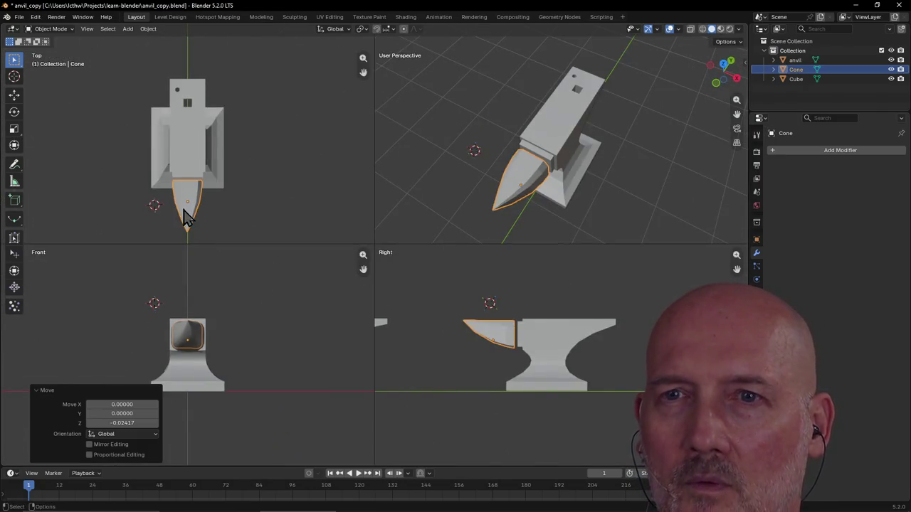
{"action": "key", "text": "g"}
{"action": "key", "text": "y"}
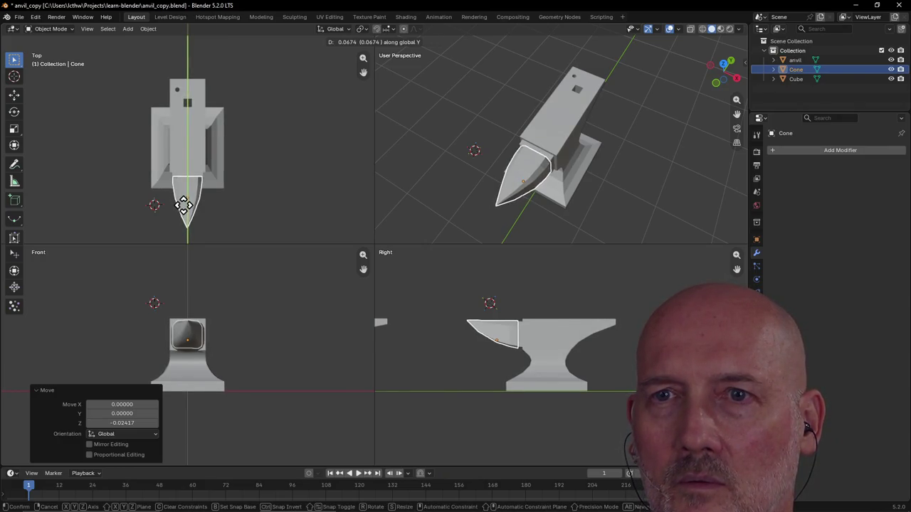
{"action": "left_click", "coordinate": [183, 205]}
{"action": "scroll", "coordinate": [250, 182], "scroll_direction": "up", "scroll_amount": 1}
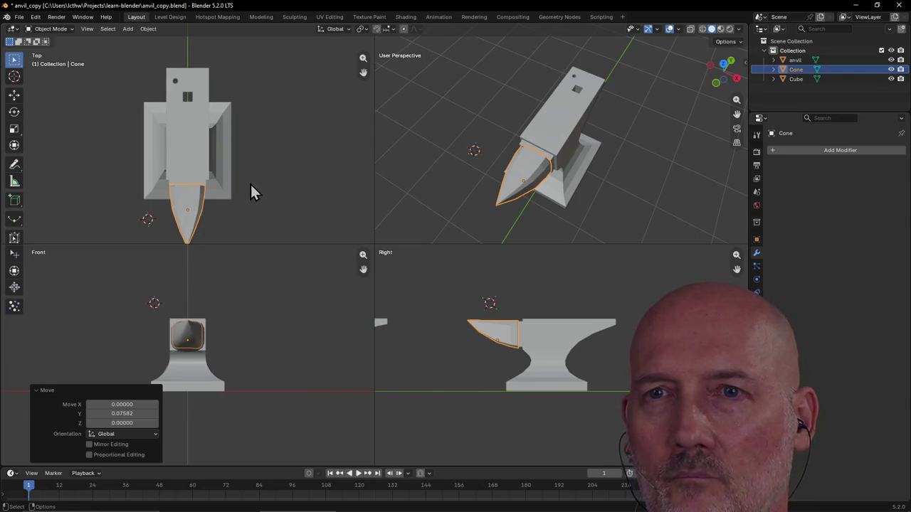
{"action": "scroll", "coordinate": [597, 153], "scroll_direction": "up", "scroll_amount": 2}
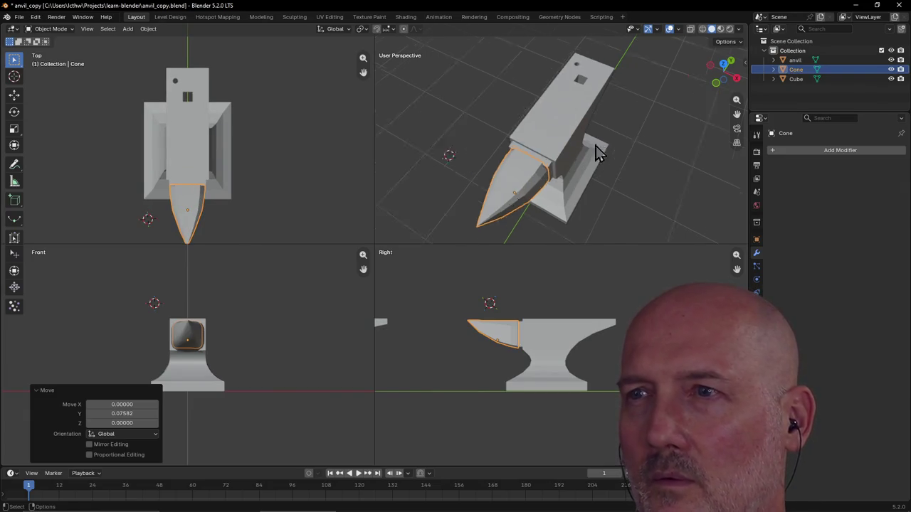
{"action": "scroll", "coordinate": [598, 153], "scroll_direction": "up", "scroll_amount": 4}
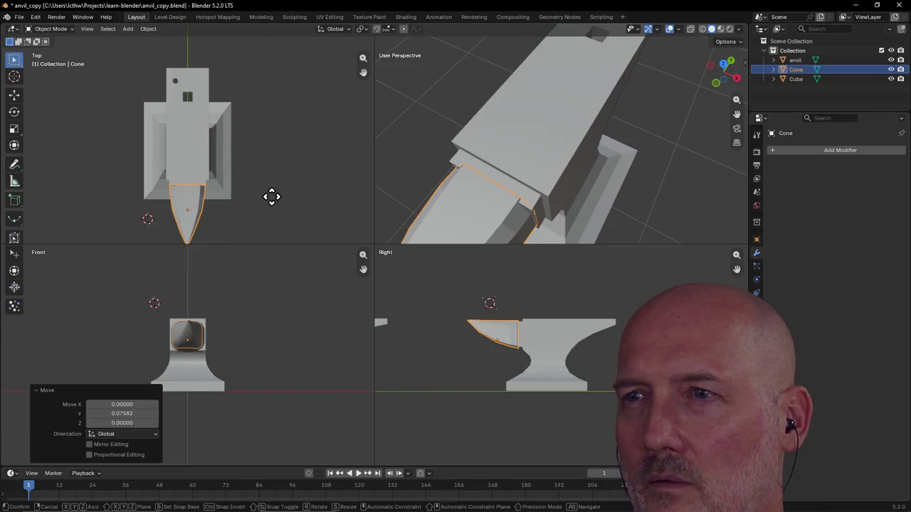
Refine the horn's Y position for a total nudge of 0.07582.
{"action": "key", "text": "g"}
{"action": "key", "text": "y"}
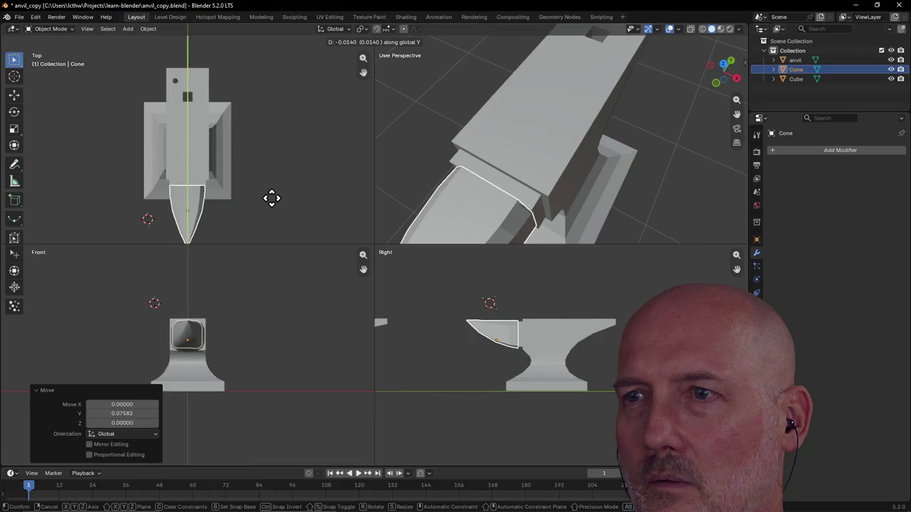
{"action": "left_click", "coordinate": [272, 199]}
{"action": "left_click", "coordinate": [392, 145]}
{"action": "mouse_move", "coordinate": [386, 144]}
{"action": "middle_mouse_down"}
{"action": "mouse_move", "coordinate": [403, 128]}
{"action": "mouse_move", "coordinate": [794, 147]}
{"action": "middle_mouse_up"}
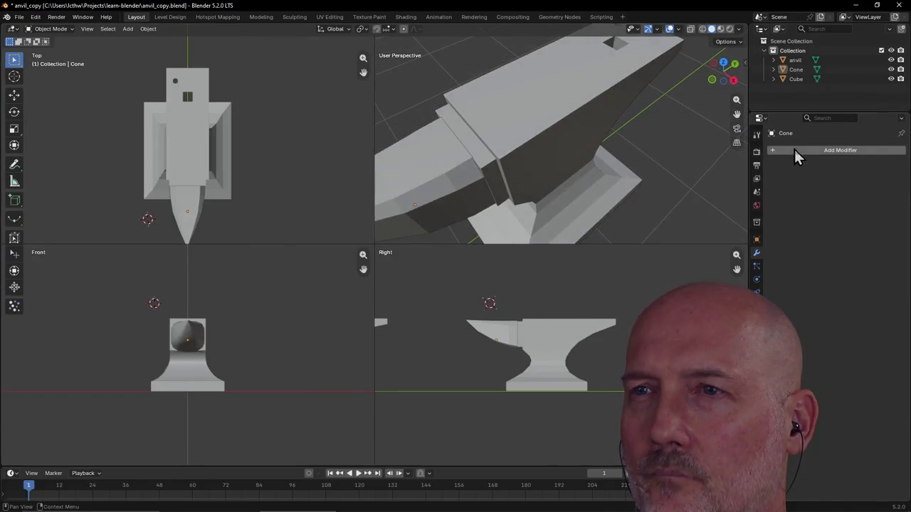
Lower the horn 0.01064 along Z so it sits snug against the collar.
{"action": "left_click", "coordinate": [456, 183]}
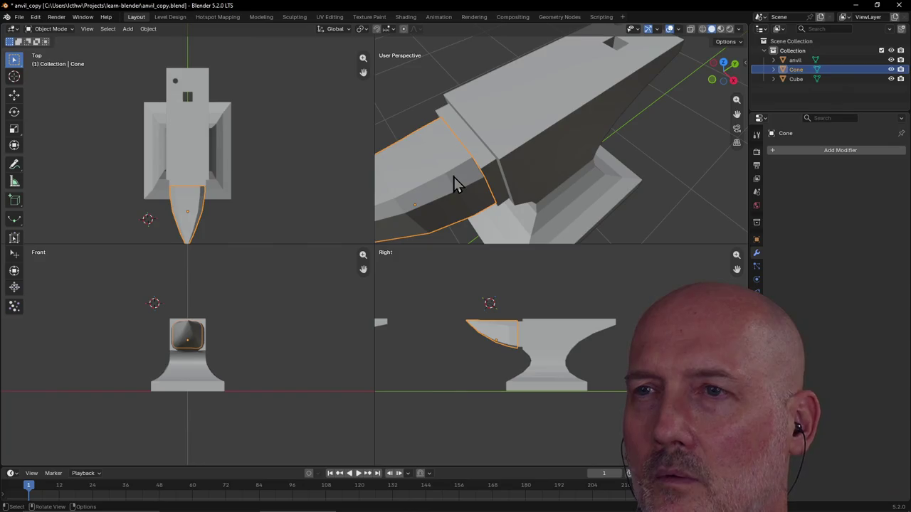
{"action": "key", "text": "g"}
{"action": "key", "text": "z"}
{"action": "left_click", "coordinate": [453, 178]}
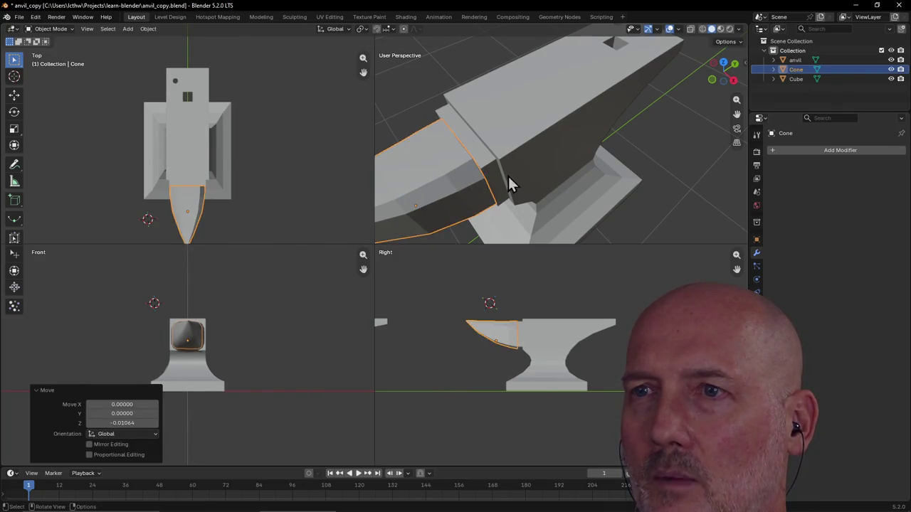
{"action": "scroll", "coordinate": [507, 175], "scroll_direction": "up", "scroll_amount": 3}
{"action": "middle_click_drag", "start_coordinate": [536, 168], "coordinate": [567, 158]}
Make a small vertical adjustment to the cone horn's height along Z.
{"action": "left_click", "coordinate": [610, 142]}
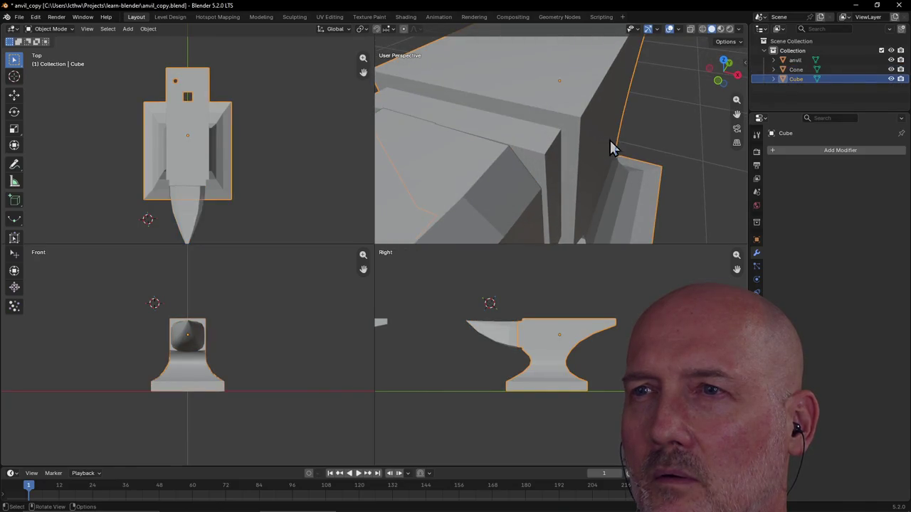
{"action": "left_click", "coordinate": [460, 202]}
{"action": "key", "text": "g"}
{"action": "key", "text": "z"}
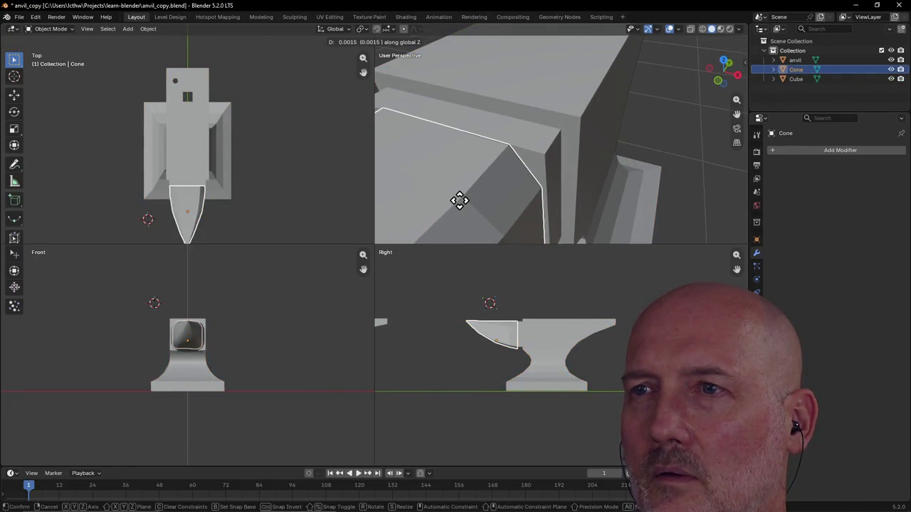
{"action": "left_click", "coordinate": [459, 201]}
{"action": "left_click", "coordinate": [513, 129]}
{"action": "left_click", "coordinate": [487, 173]}
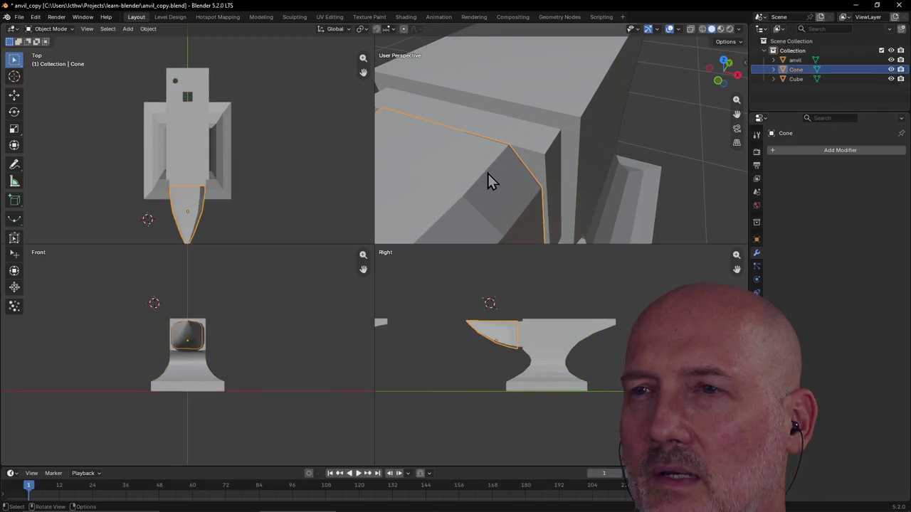
{"action": "mouse_move", "coordinate": [485, 173]}
{"action": "middle_mouse_down"}
{"action": "mouse_move", "coordinate": [595, 197]}
{"action": "mouse_move", "coordinate": [553, 195]}
{"action": "mouse_move", "coordinate": [538, 182]}
{"action": "mouse_move", "coordinate": [543, 145]}
{"action": "mouse_move", "coordinate": [494, 153]}
{"action": "mouse_move", "coordinate": [562, 178]}
{"action": "mouse_move", "coordinate": [596, 158]}
{"action": "mouse_move", "coordinate": [610, 128]}
{"action": "mouse_move", "coordinate": [567, 166]}
{"action": "mouse_move", "coordinate": [573, 135]}
{"action": "mouse_move", "coordinate": [564, 138]}
{"action": "mouse_move", "coordinate": [567, 151]}
{"action": "middle_mouse_up"}
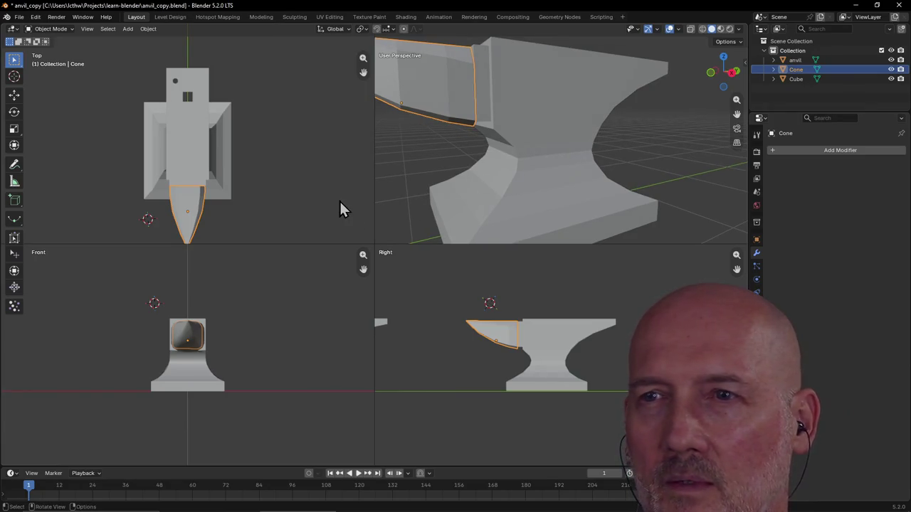
Maximize the perspective view, inspect horn and waist, and reopen the anvil in Edit Mode.
{"action": "key", "text": "ctrl+alt+q"}
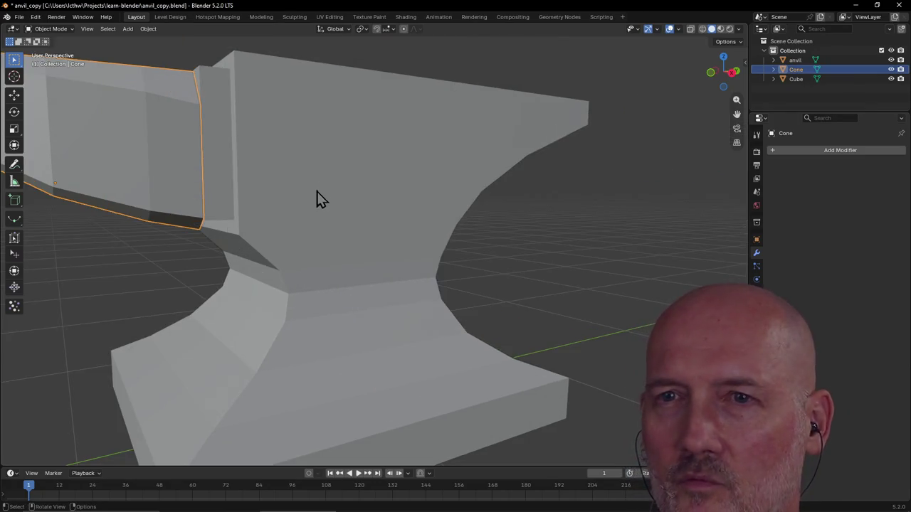
{"action": "scroll", "coordinate": [218, 226], "scroll_direction": "down", "scroll_amount": 3}
{"action": "mouse_move", "coordinate": [240, 197]}
{"action": "middle_mouse_down"}
{"action": "mouse_move", "coordinate": [260, 167]}
{"action": "mouse_move", "coordinate": [223, 214]}
{"action": "mouse_move", "coordinate": [261, 197]}
{"action": "middle_mouse_up"}
{"action": "scroll", "coordinate": [222, 213], "scroll_direction": "down", "scroll_amount": 3}
{"action": "scroll", "coordinate": [221, 207], "scroll_direction": "down", "scroll_amount": 3}
{"action": "scroll", "coordinate": [260, 205], "scroll_direction": "up", "scroll_amount": 3}
{"action": "mouse_move", "coordinate": [183, 216]}
{"action": "middle_mouse_down"}
{"action": "mouse_move", "coordinate": [218, 206]}
{"action": "mouse_move", "coordinate": [212, 214]}
{"action": "mouse_move", "coordinate": [249, 258]}
{"action": "middle_mouse_up"}
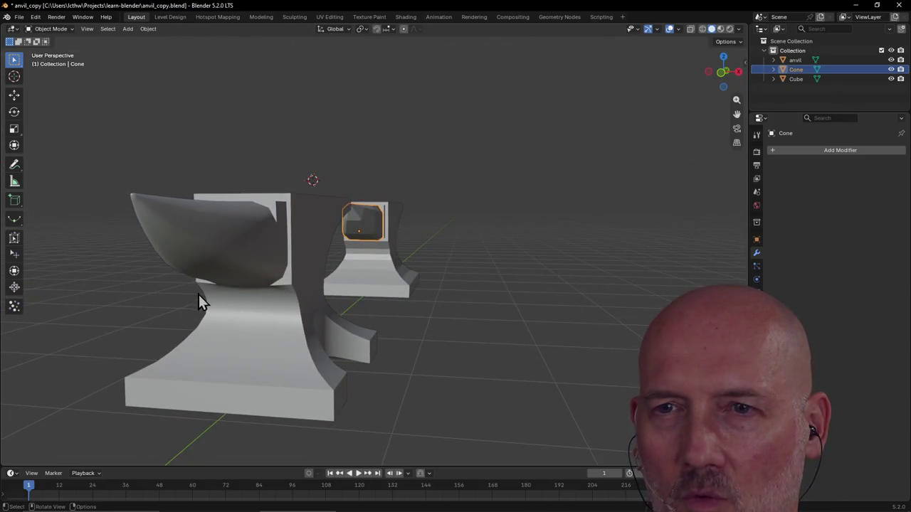
{"action": "scroll", "coordinate": [398, 229], "scroll_direction": "up", "scroll_amount": 3}
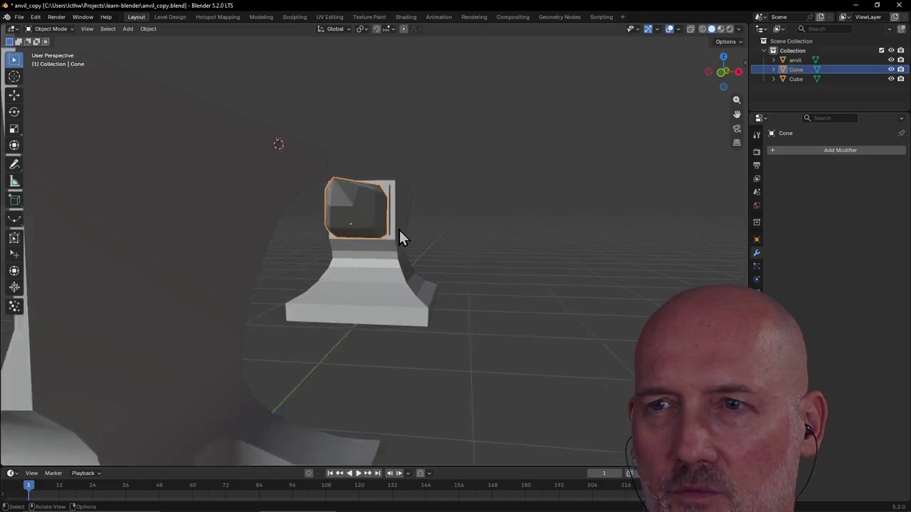
{"action": "scroll", "coordinate": [399, 229], "scroll_direction": "up", "scroll_amount": 2}
{"action": "mouse_move", "coordinate": [340, 236]}
{"action": "middle_mouse_down"}
{"action": "mouse_move", "coordinate": [301, 227]}
{"action": "mouse_move", "coordinate": [309, 207]}
{"action": "middle_mouse_up"}
{"action": "scroll", "coordinate": [302, 233], "scroll_direction": "up", "scroll_amount": 2}
{"action": "scroll", "coordinate": [302, 233], "scroll_direction": "down", "scroll_amount": 1}
{"action": "left_click", "coordinate": [307, 107]}
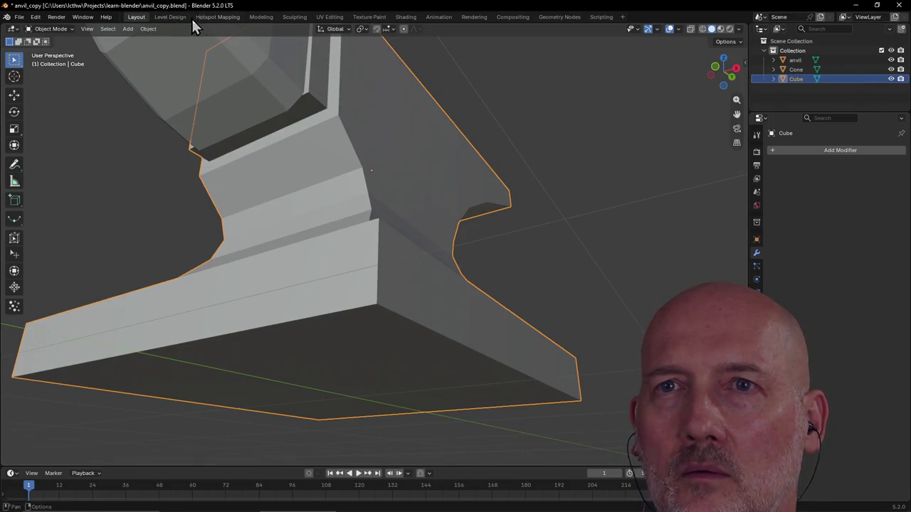
{"action": "left_click", "coordinate": [262, 17]}
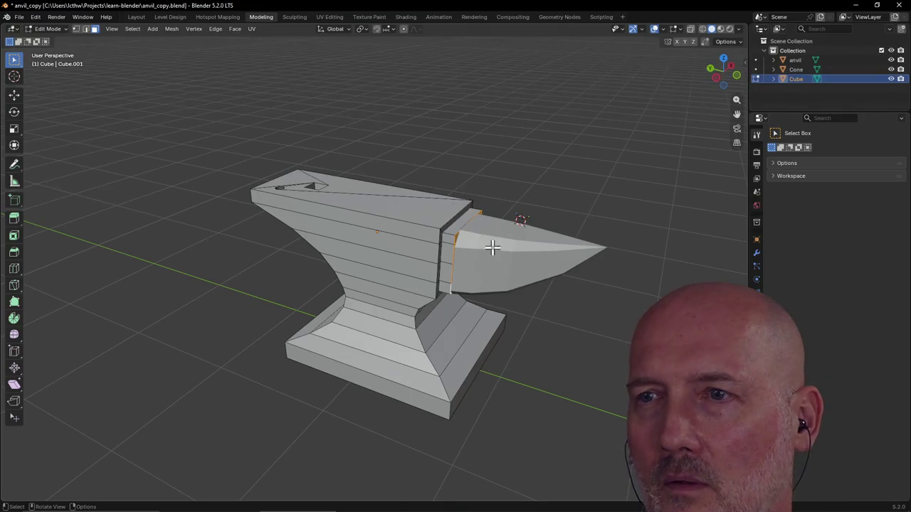
Extrude the selected face under the horn joint outward into a small ledge.
{"action": "middle_click_drag", "start_coordinate": [493, 247], "coordinate": [406, 189]}
{"action": "middle_click_drag", "start_coordinate": [403, 169], "coordinate": [355, 197]}
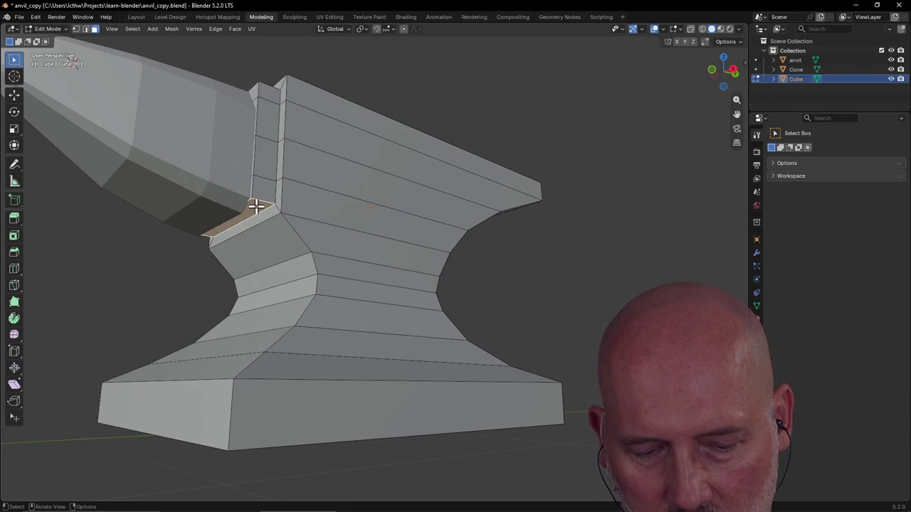
{"action": "key", "text": "e"}
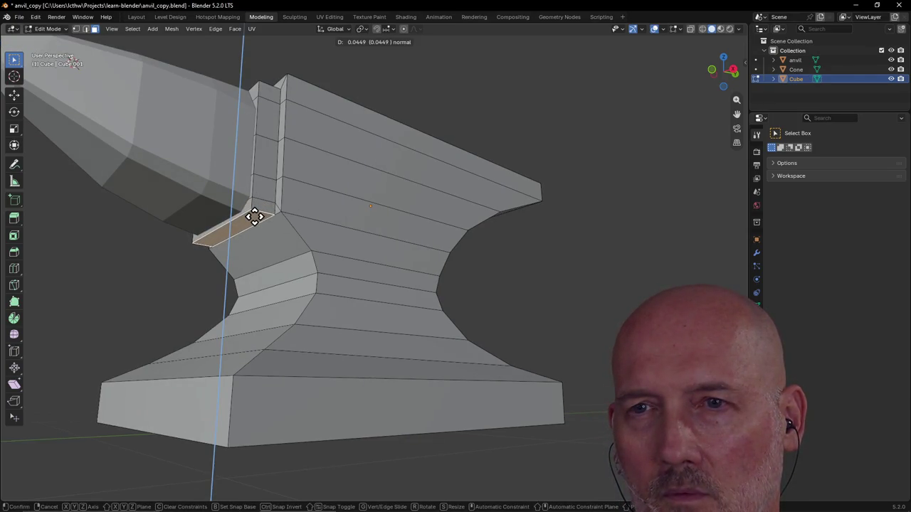
{"action": "left_click", "coordinate": [255, 217]}
{"action": "scroll", "coordinate": [313, 218], "scroll_direction": "down", "scroll_amount": 6}
{"action": "mouse_move", "coordinate": [283, 230]}
{"action": "middle_mouse_down"}
{"action": "mouse_move", "coordinate": [271, 232]}
{"action": "mouse_move", "coordinate": [295, 240]}
{"action": "mouse_move", "coordinate": [273, 242]}
{"action": "mouse_move", "coordinate": [376, 206]}
{"action": "mouse_move", "coordinate": [344, 236]}
{"action": "mouse_move", "coordinate": [391, 258]}
{"action": "mouse_move", "coordinate": [353, 264]}
{"action": "mouse_move", "coordinate": [364, 202]}
{"action": "mouse_move", "coordinate": [318, 242]}
{"action": "mouse_move", "coordinate": [417, 205]}
{"action": "mouse_move", "coordinate": [456, 227]}
{"action": "middle_mouse_up"}
Select the ledge faces beneath the horn joint, including the gap faces.
{"action": "scroll", "coordinate": [303, 230], "scroll_direction": "up", "scroll_amount": 6}
{"action": "scroll", "coordinate": [363, 204], "scroll_direction": "up", "scroll_amount": 3}
{"action": "left_click", "coordinate": [336, 233]}
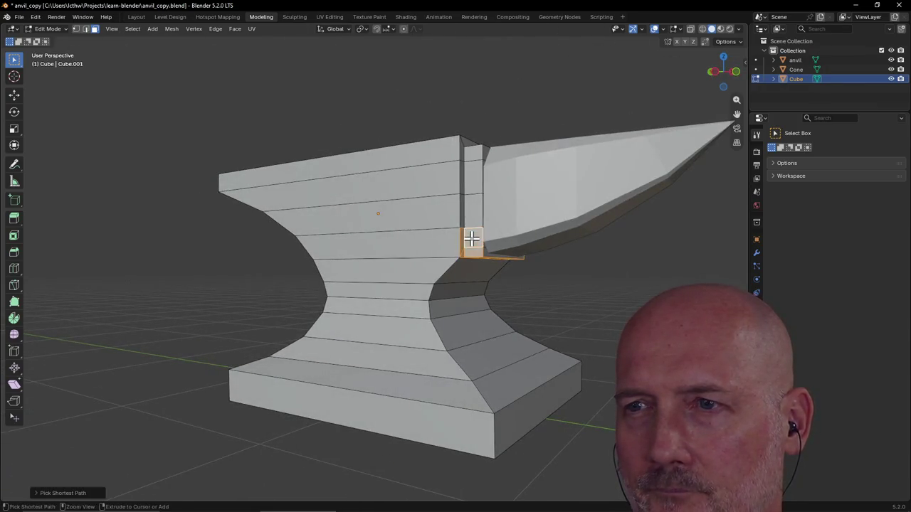
{"action": "middle_click_drag", "start_coordinate": [546, 252], "coordinate": [443, 279]}
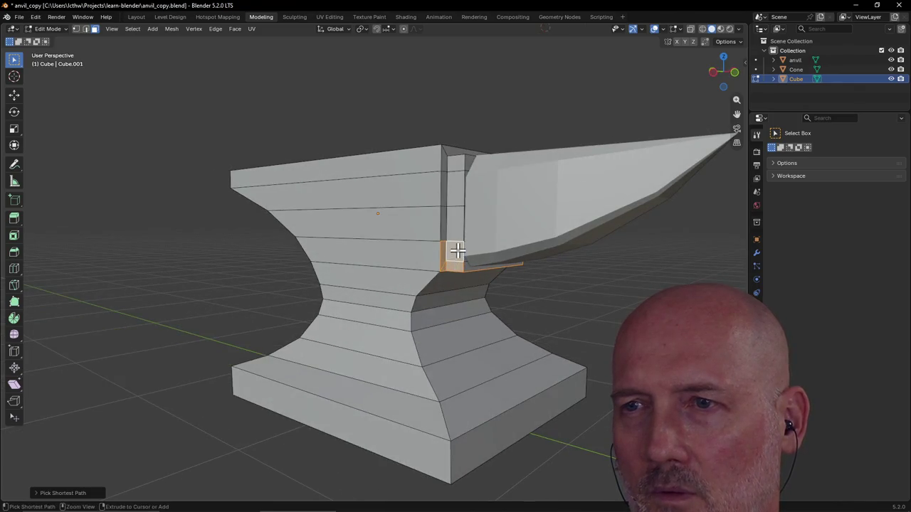
{"action": "mouse_move", "coordinate": [441, 278]}
{"action": "middle_mouse_down"}
{"action": "mouse_move", "coordinate": [413, 243]}
{"action": "mouse_move", "coordinate": [383, 286]}
{"action": "middle_mouse_up"}
{"action": "left_click", "coordinate": [382, 293]}
{"action": "mouse_move", "coordinate": [392, 302]}
{"action": "middle_mouse_down"}
{"action": "mouse_move", "coordinate": [427, 211]}
{"action": "mouse_move", "coordinate": [466, 189]}
{"action": "mouse_move", "coordinate": [362, 232]}
{"action": "middle_mouse_up"}
{"action": "left_click", "coordinate": [427, 197]}
{"action": "mouse_move", "coordinate": [277, 285]}
{"action": "middle_mouse_down"}
{"action": "mouse_move", "coordinate": [254, 301]}
{"action": "mouse_move", "coordinate": [348, 264]}
{"action": "mouse_move", "coordinate": [372, 278]}
{"action": "mouse_move", "coordinate": [294, 295]}
{"action": "middle_mouse_up"}
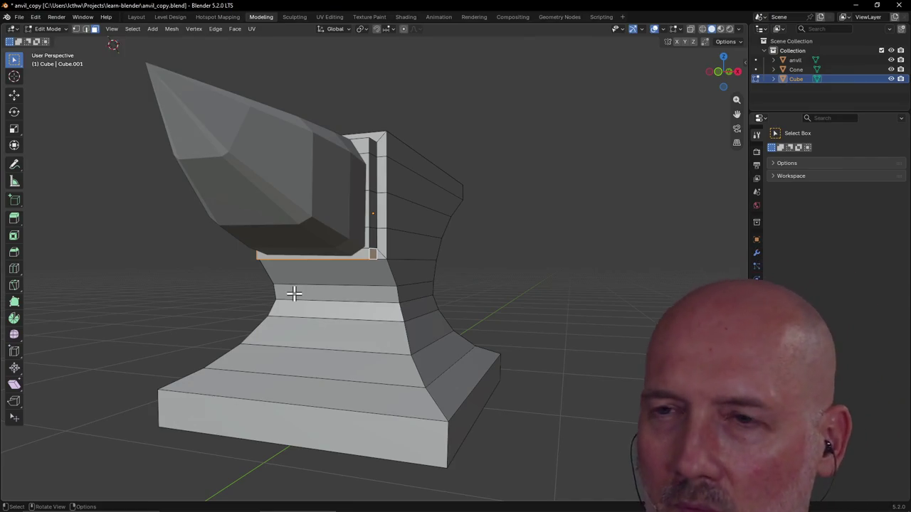
Bevel the ledge edges under the horn joint with Ctrl+B after undoing a first attempt.
{"action": "scroll", "coordinate": [384, 249], "scroll_direction": "up", "scroll_amount": 3}
{"action": "middle_click_drag", "start_coordinate": [395, 231], "coordinate": [399, 212]}
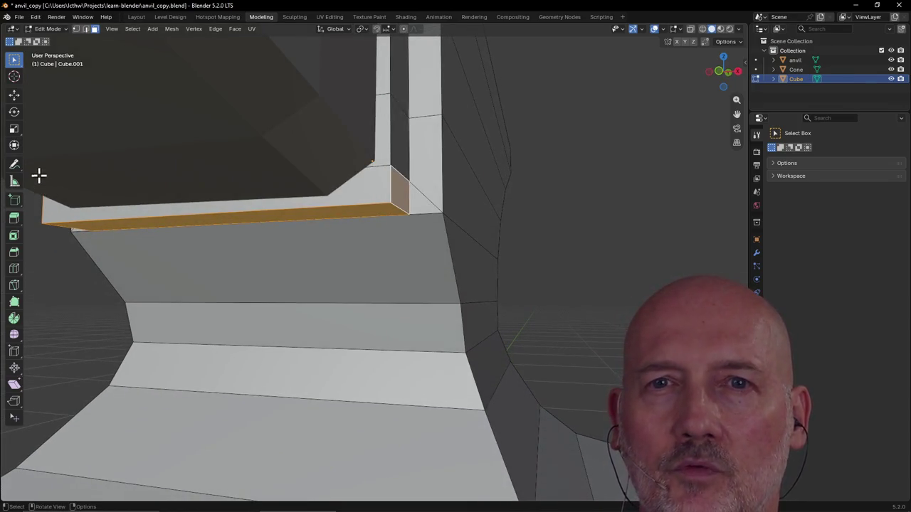
{"action": "left_click", "coordinate": [15, 253]}
{"action": "mouse_move", "coordinate": [215, 252]}
{"action": "left_mouse_down"}
{"action": "mouse_move", "coordinate": [280, 244]}
{"action": "mouse_move", "coordinate": [247, 248]}
{"action": "left_mouse_up"}
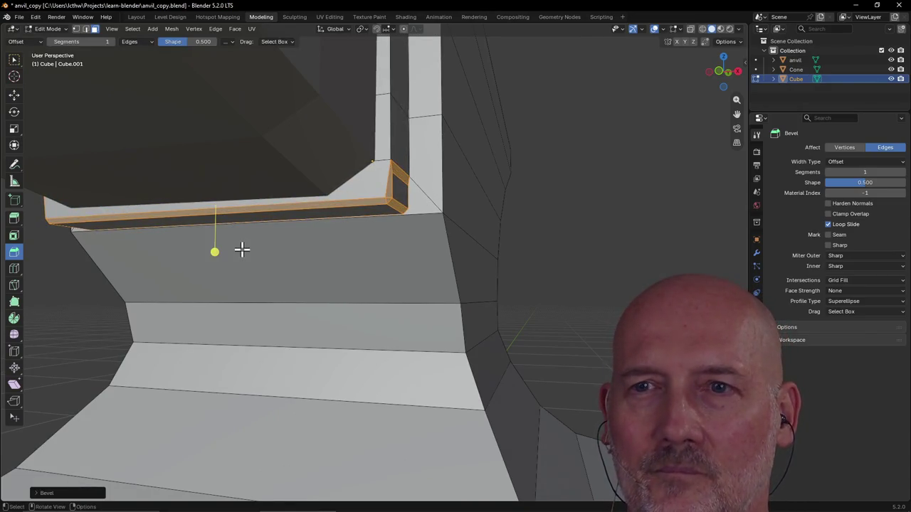
{"action": "key", "text": "3"}
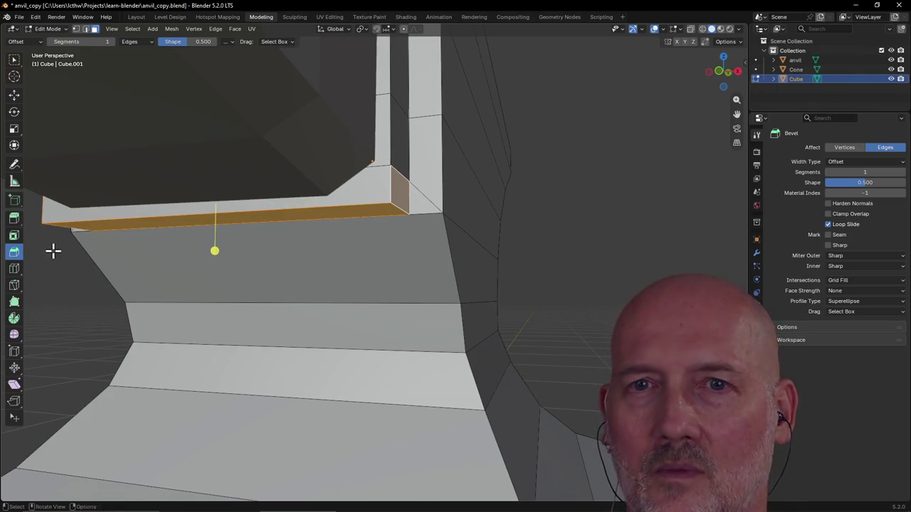
{"action": "left_click", "coordinate": [86, 33]}
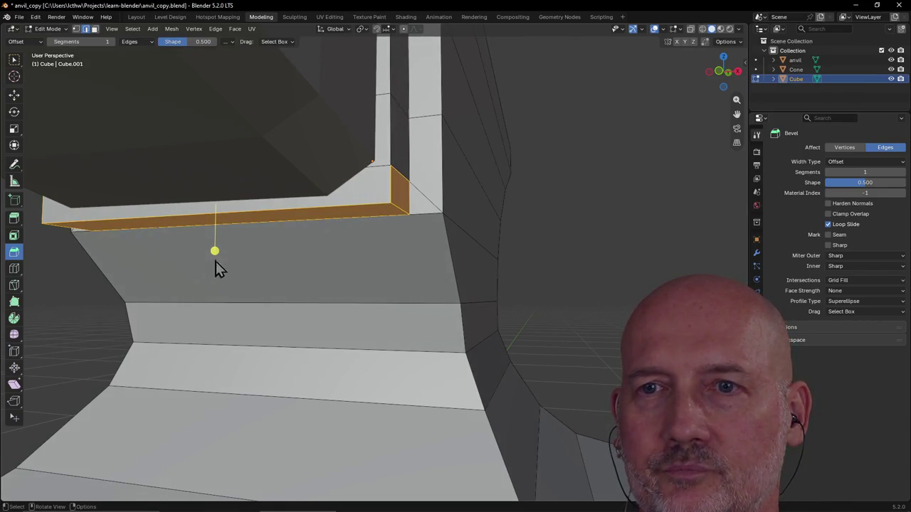
{"action": "key", "text": "ctrl+b"}
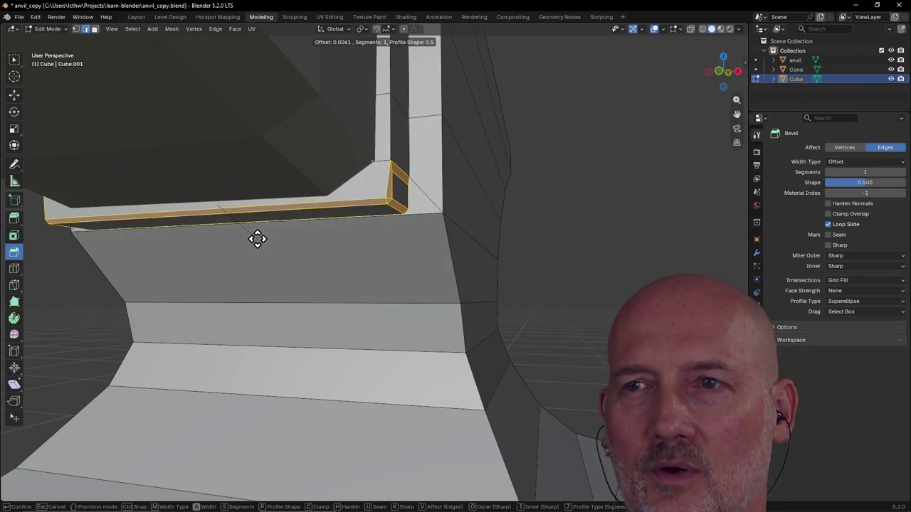
{"action": "left_click", "coordinate": [255, 241]}
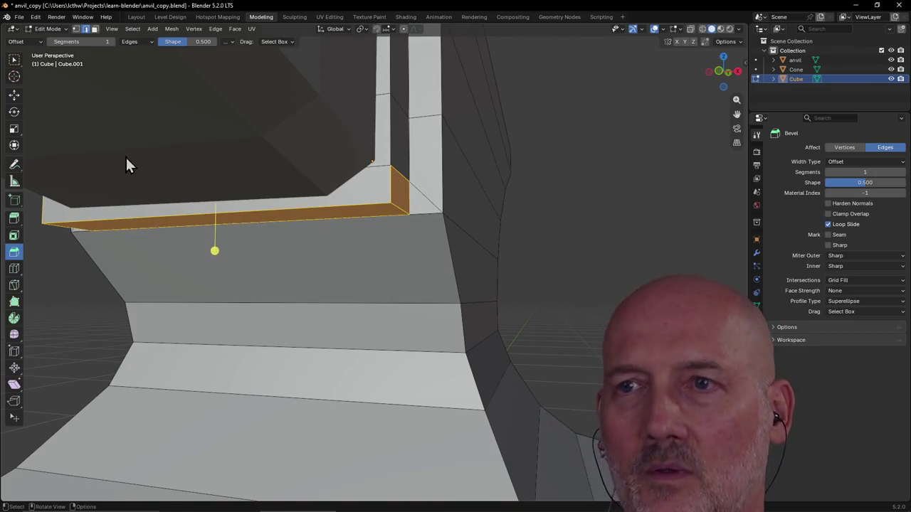
{"action": "left_click", "coordinate": [14, 59]}
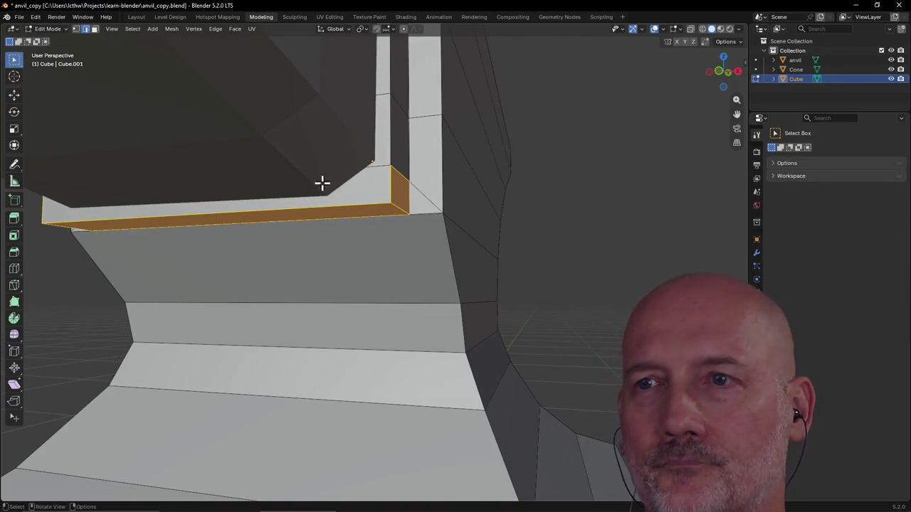
{"action": "left_click", "coordinate": [400, 206]}
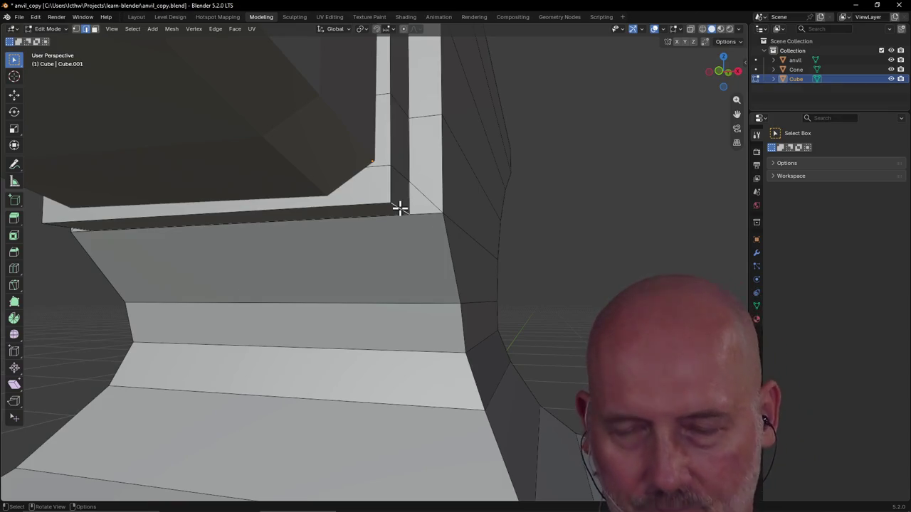
Nudge the selected geometry about -0.0121 along X.
{"action": "scroll", "coordinate": [400, 207], "scroll_direction": "down", "scroll_amount": 4}
{"action": "mouse_move", "coordinate": [396, 218]}
{"action": "middle_mouse_down"}
{"action": "mouse_move", "coordinate": [345, 264]}
{"action": "mouse_move", "coordinate": [437, 229]}
{"action": "mouse_move", "coordinate": [434, 240]}
{"action": "mouse_move", "coordinate": [401, 241]}
{"action": "mouse_move", "coordinate": [432, 251]}
{"action": "mouse_move", "coordinate": [477, 242]}
{"action": "mouse_move", "coordinate": [429, 252]}
{"action": "mouse_move", "coordinate": [432, 217]}
{"action": "middle_mouse_up"}
{"action": "key", "text": "g"}
{"action": "key", "text": "x"}
{"action": "left_click", "coordinate": [366, 239]}
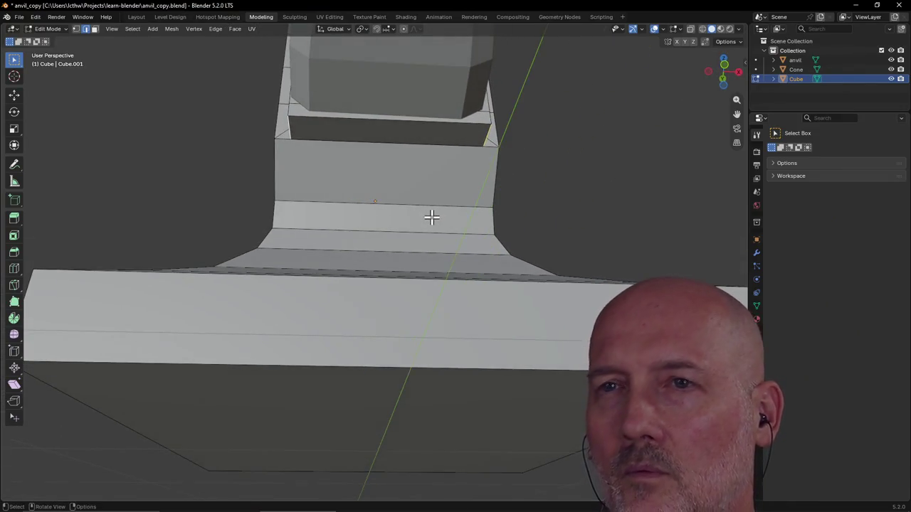
Scale the face band under the horn socket to about 0.7 along X, then exit Edit Mode.
{"action": "key", "text": "g"}
{"action": "key", "text": "x"}
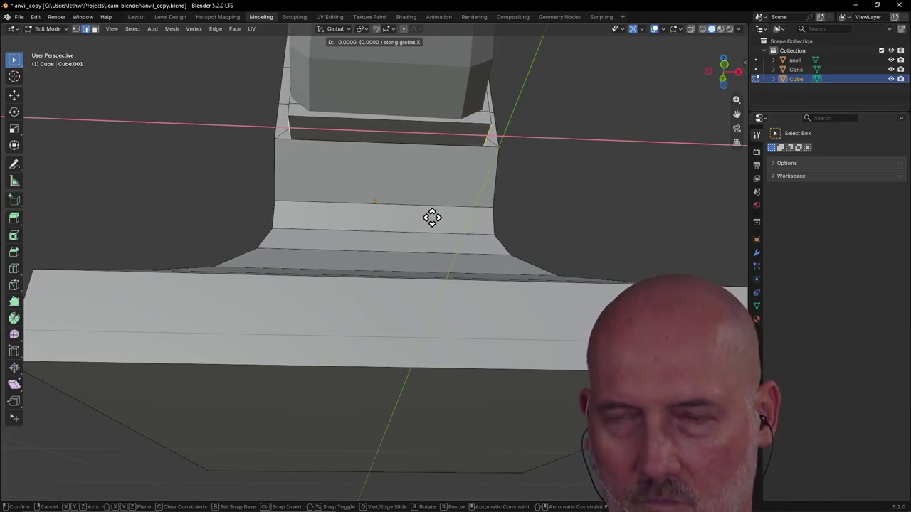
{"action": "left_click", "coordinate": [431, 217]}
{"action": "left_click", "coordinate": [94, 29]}
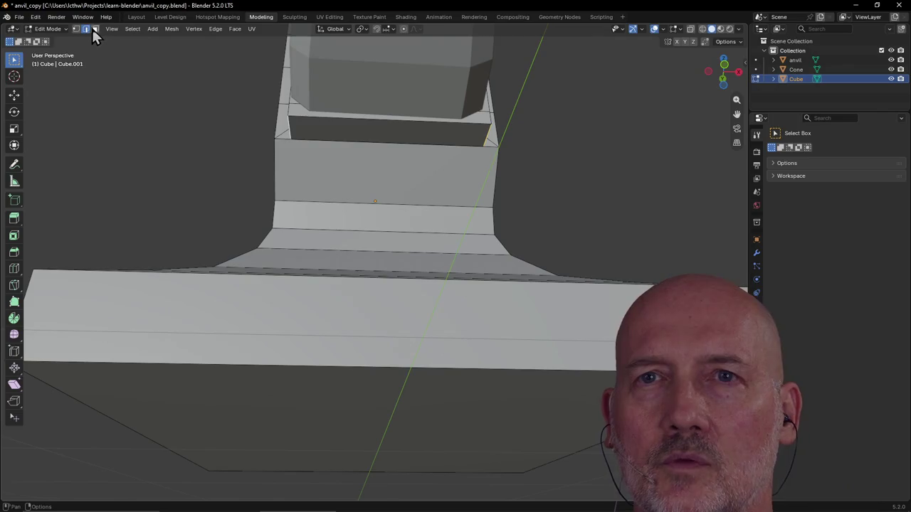
{"action": "left_click", "coordinate": [346, 129]}
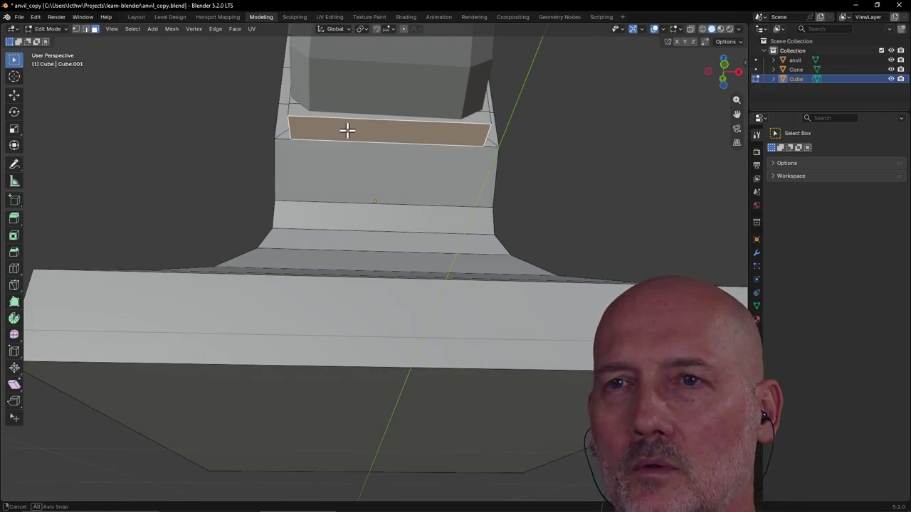
{"action": "middle_click_drag", "start_coordinate": [346, 130], "coordinate": [346, 131]}
{"action": "key", "text": "s"}
{"action": "key", "text": "x"}
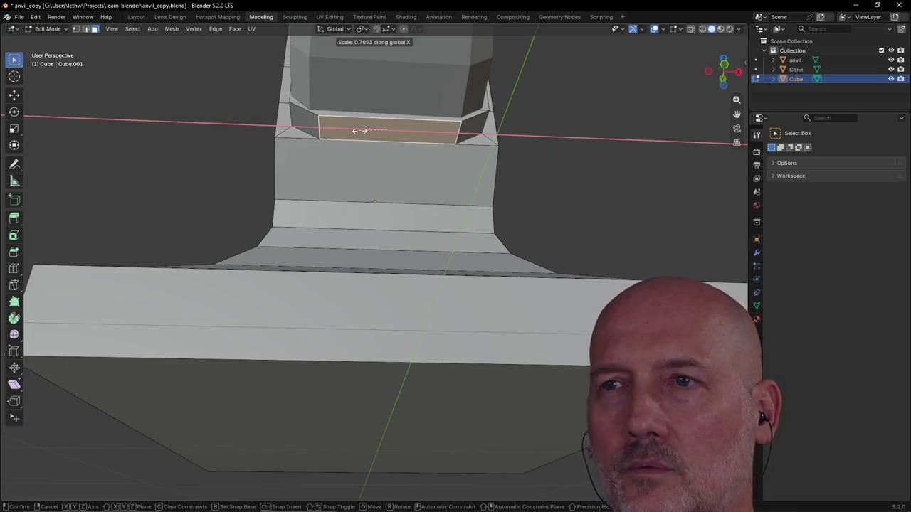
{"action": "left_click", "coordinate": [359, 130]}
{"action": "mouse_move", "coordinate": [358, 119]}
{"action": "middle_mouse_down"}
{"action": "mouse_move", "coordinate": [369, 149]}
{"action": "mouse_move", "coordinate": [312, 150]}
{"action": "middle_mouse_up"}
{"action": "left_click", "coordinate": [136, 16]}
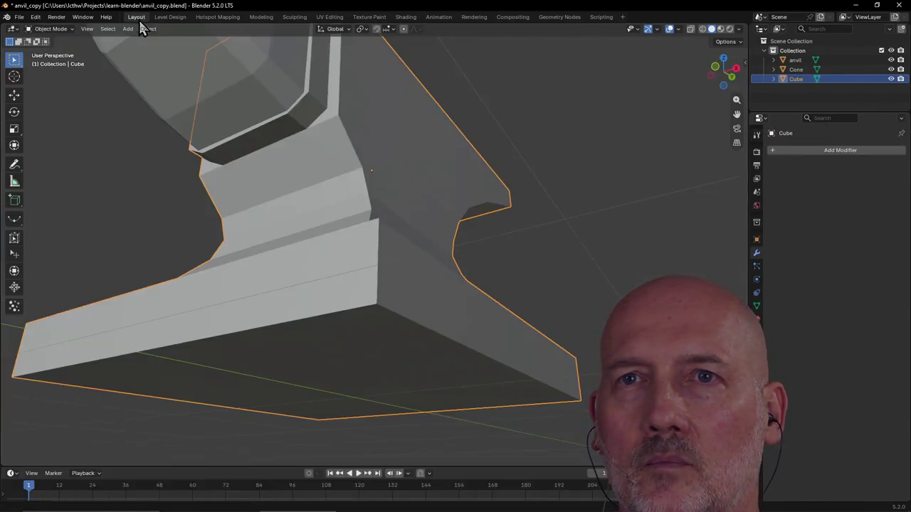
Nudge the cone horn a hair (about 0.009 X, 0.003 Y) snug against the anvil body.
{"action": "mouse_move", "coordinate": [244, 108]}
{"action": "middle_mouse_down"}
{"action": "mouse_move", "coordinate": [335, 169]}
{"action": "mouse_move", "coordinate": [319, 171]}
{"action": "middle_mouse_up"}
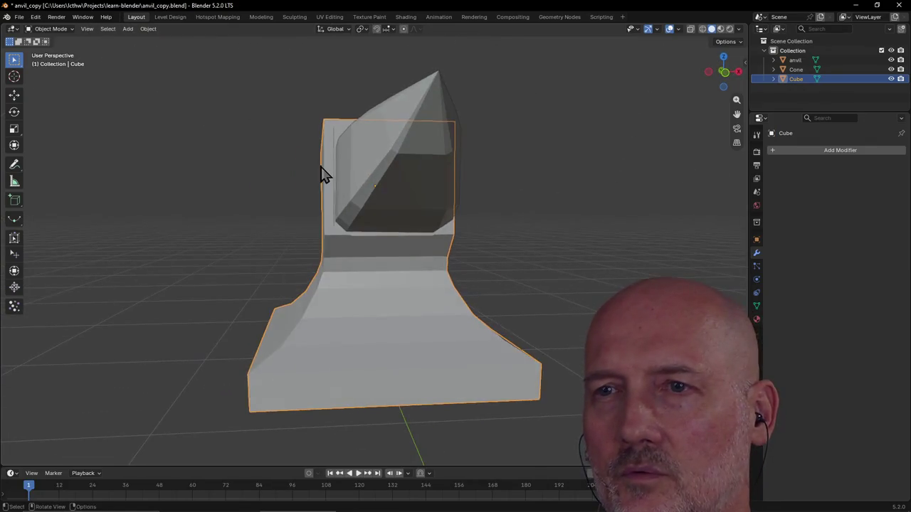
{"action": "left_click", "coordinate": [374, 171]}
{"action": "mouse_move", "coordinate": [374, 171]}
{"action": "middle_mouse_down"}
{"action": "mouse_move", "coordinate": [359, 144]}
{"action": "mouse_move", "coordinate": [338, 145]}
{"action": "mouse_move", "coordinate": [372, 152]}
{"action": "mouse_move", "coordinate": [336, 159]}
{"action": "mouse_move", "coordinate": [355, 145]}
{"action": "mouse_move", "coordinate": [337, 158]}
{"action": "middle_mouse_up"}
{"action": "key", "text": "g"}
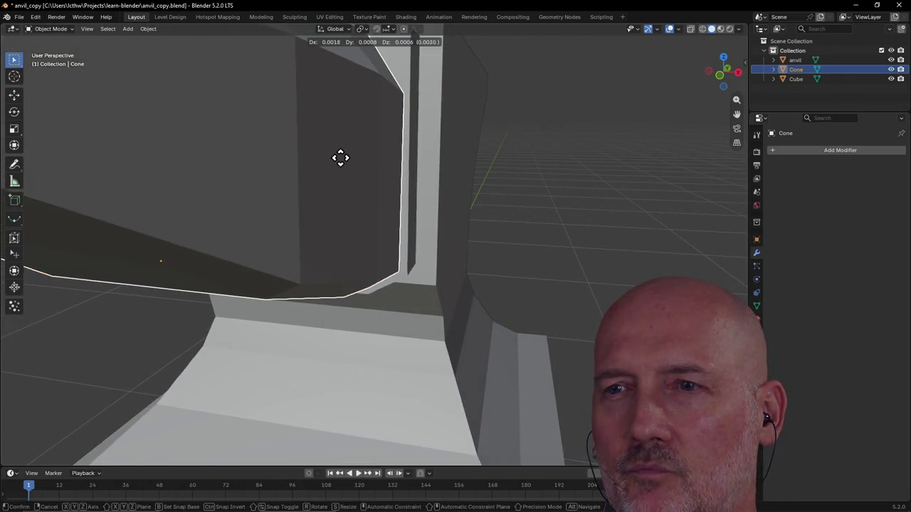
{"action": "left_click", "coordinate": [346, 158]}
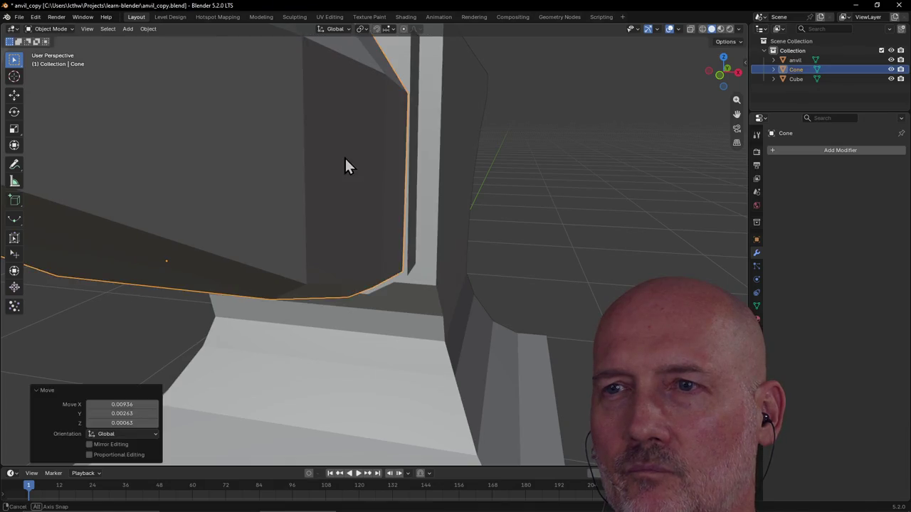
Check the fit along the anvil's top, show the tool settings and expand the Cone's mesh data.
{"action": "scroll", "coordinate": [346, 167], "scroll_direction": "down", "scroll_amount": 3}
{"action": "scroll", "coordinate": [376, 163], "scroll_direction": "down", "scroll_amount": 5}
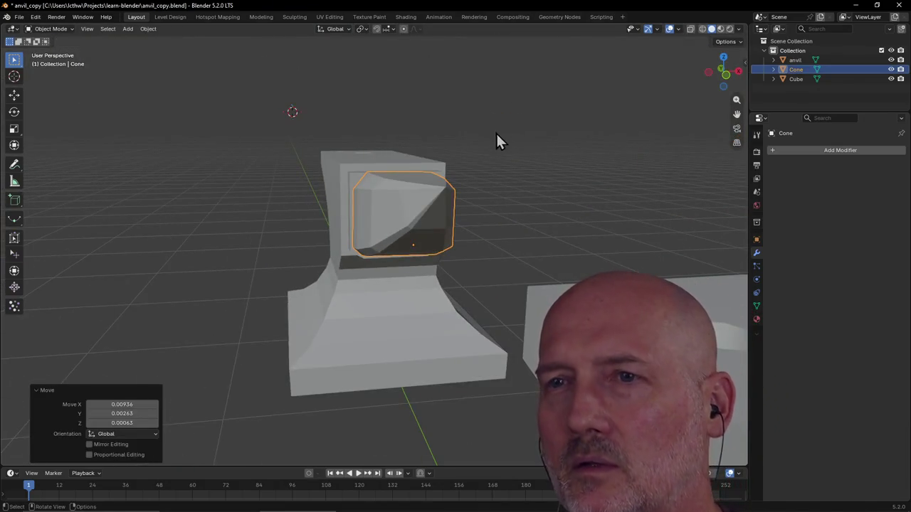
{"action": "scroll", "coordinate": [453, 156], "scroll_direction": "up", "scroll_amount": 5}
{"action": "mouse_move", "coordinate": [453, 156]}
{"action": "middle_mouse_down"}
{"action": "mouse_move", "coordinate": [421, 185]}
{"action": "mouse_move", "coordinate": [430, 177]}
{"action": "middle_mouse_up"}
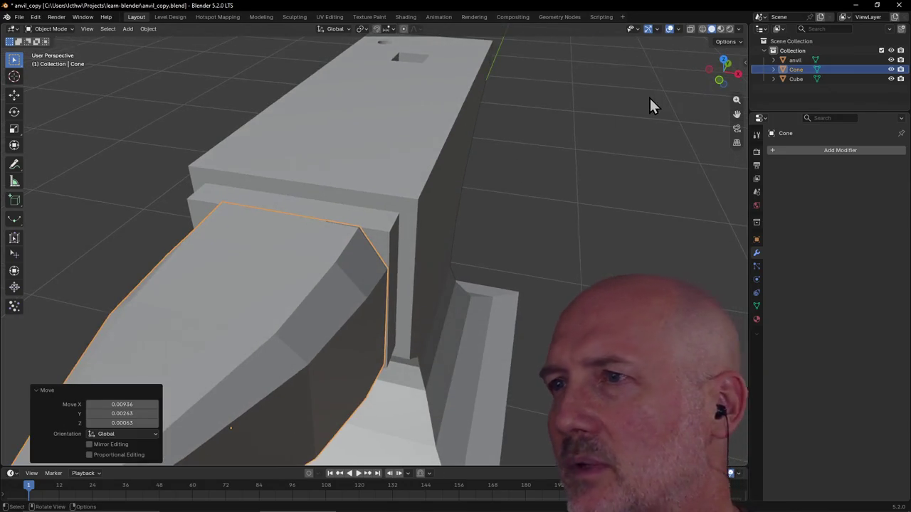
{"action": "left_click", "coordinate": [756, 133]}
{"action": "left_click", "coordinate": [761, 118]}
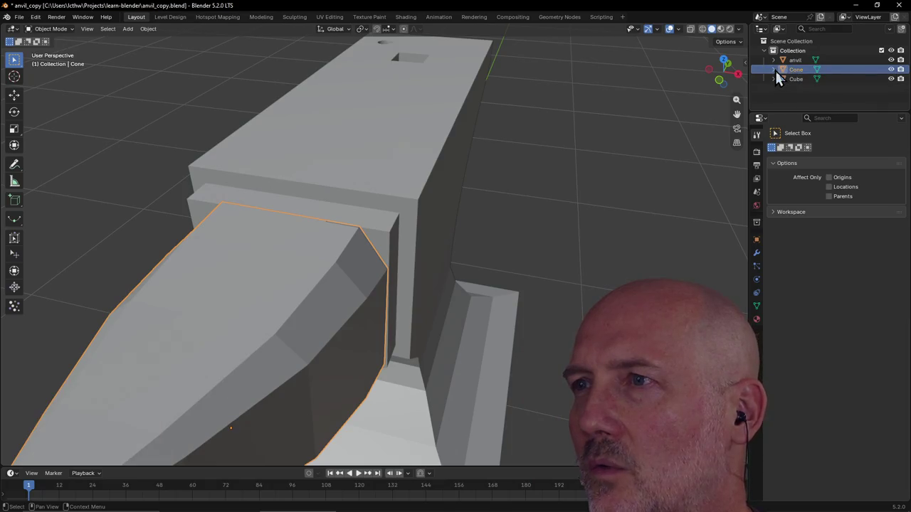
{"action": "left_click", "coordinate": [774, 69]}
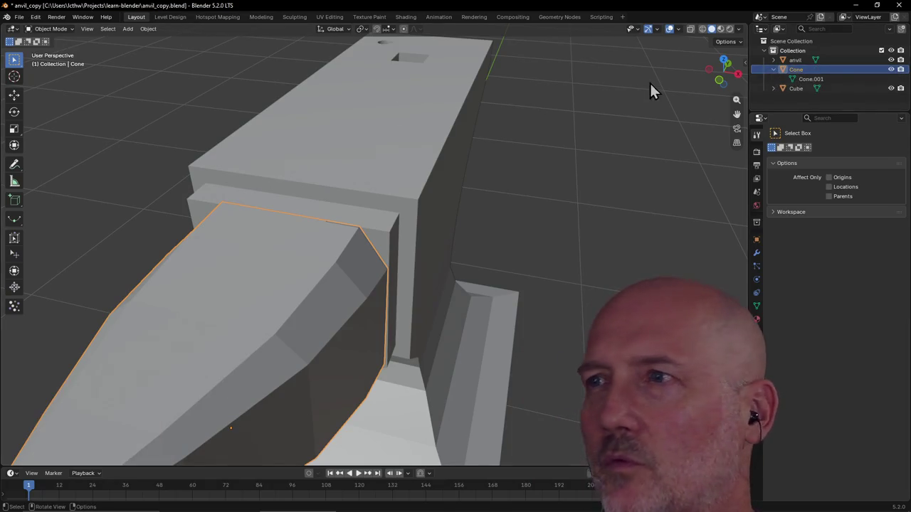
Bring up the Cone's object transform values, leaving the Cone.001 mesh name unchanged.
{"action": "double_click", "coordinate": [807, 79]}
{"action": "key", "text": "Escape"}
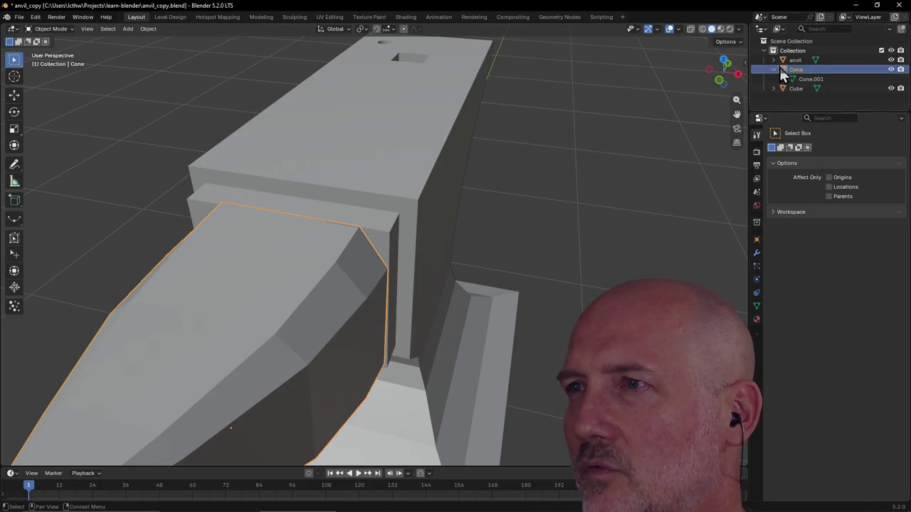
{"action": "left_click", "coordinate": [783, 72]}
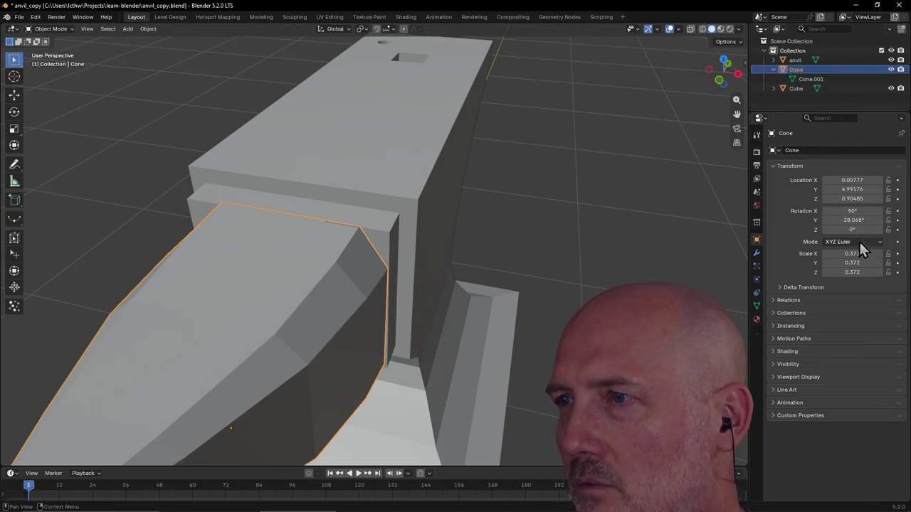
{"action": "scroll", "coordinate": [604, 201], "scroll_direction": "down", "scroll_amount": 5}
{"action": "scroll", "coordinate": [605, 201], "scroll_direction": "up", "scroll_amount": 5}
{"action": "scroll", "coordinate": [736, 202], "scroll_direction": "down", "scroll_amount": 3}
{"action": "scroll", "coordinate": [744, 199], "scroll_direction": "down", "scroll_amount": 2}
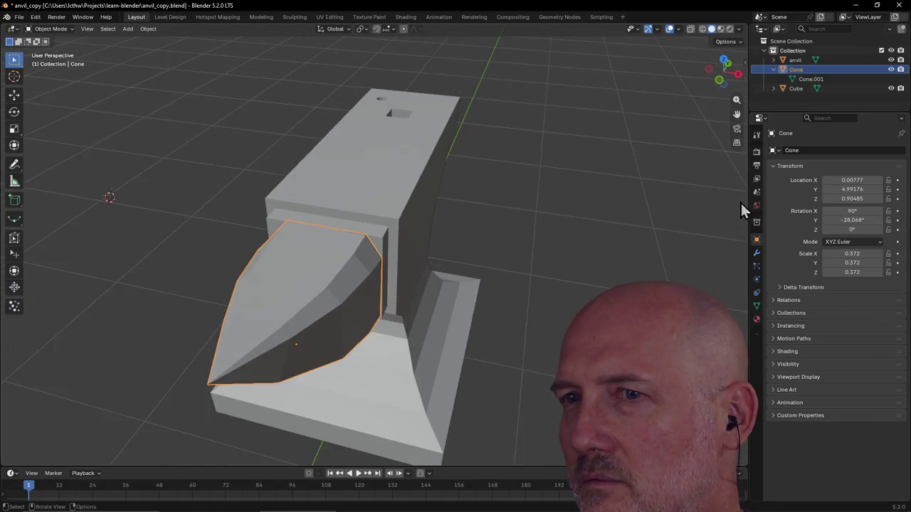
Set the cone horn's Y rotation to -29° and inspect the horn joint up close.
{"action": "left_click", "coordinate": [865, 220]}
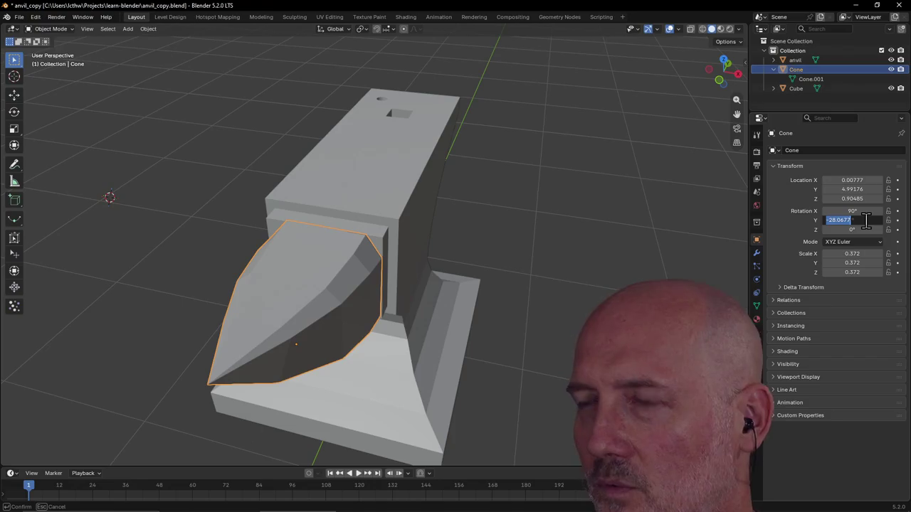
{"action": "type", "text": "-30"}
{"action": "key", "text": "Return"}
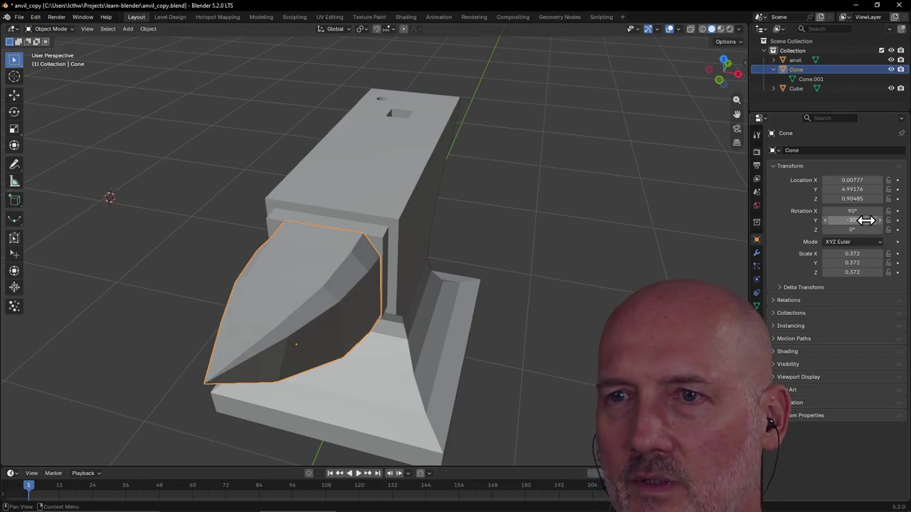
{"action": "left_click", "coordinate": [600, 226]}
{"action": "scroll", "coordinate": [599, 236], "scroll_direction": "up", "scroll_amount": 4}
{"action": "middle_click_drag", "start_coordinate": [553, 238], "coordinate": [550, 240]}
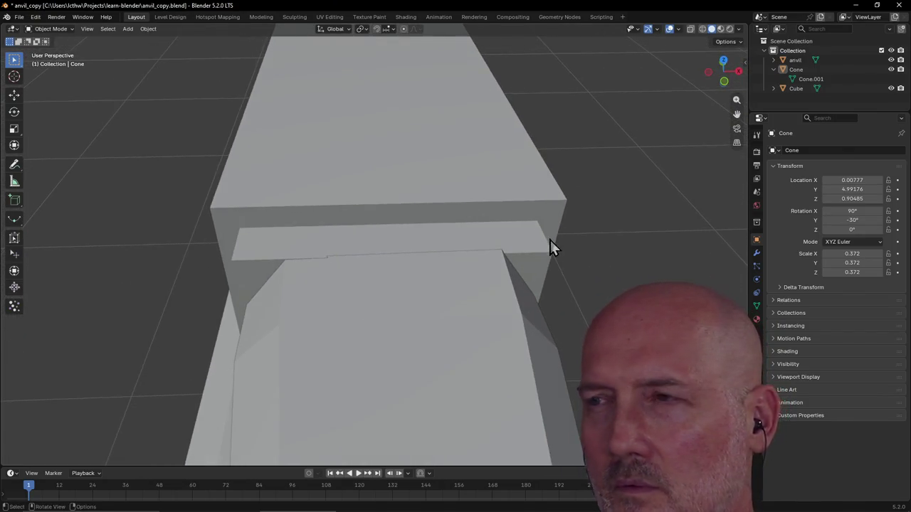
{"action": "left_click", "coordinate": [843, 219]}
{"action": "type", "text": "-2"}
{"action": "key", "text": "Return"}
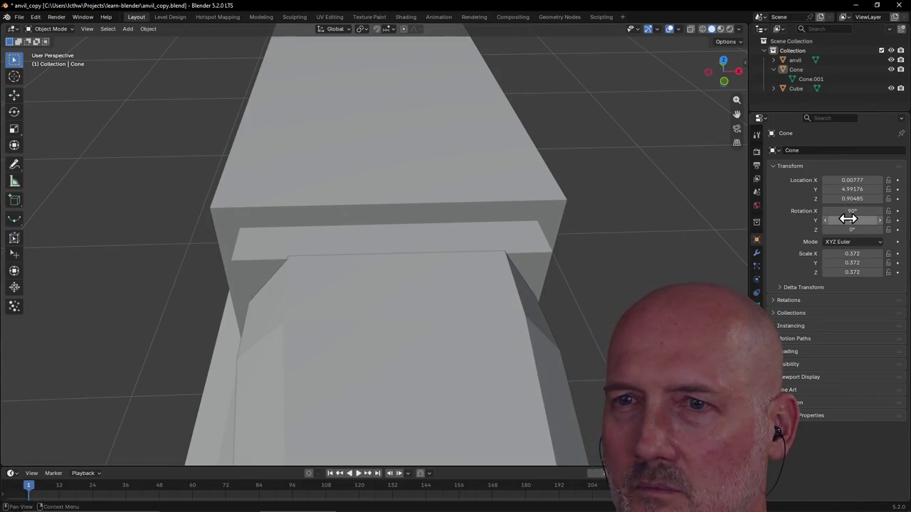
{"action": "mouse_move", "coordinate": [680, 236]}
{"action": "middle_mouse_down"}
{"action": "mouse_move", "coordinate": [633, 228]}
{"action": "mouse_move", "coordinate": [670, 227]}
{"action": "middle_mouse_up"}
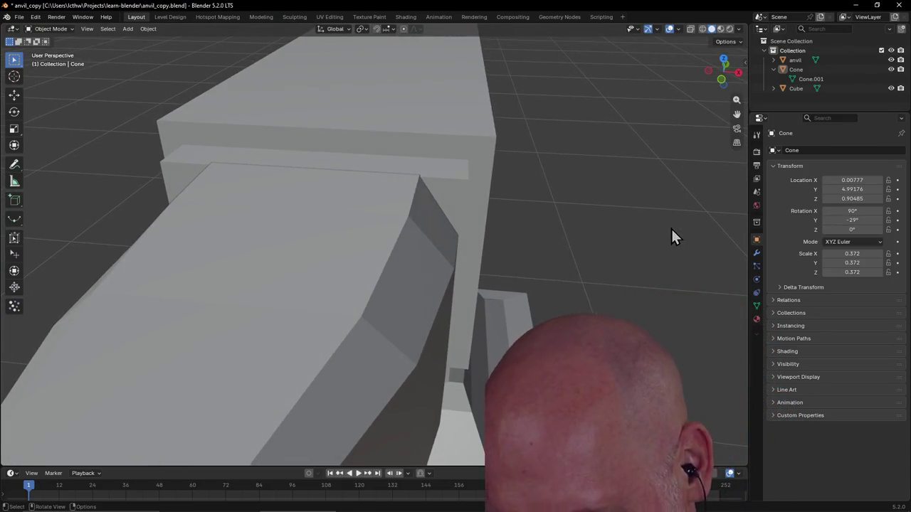
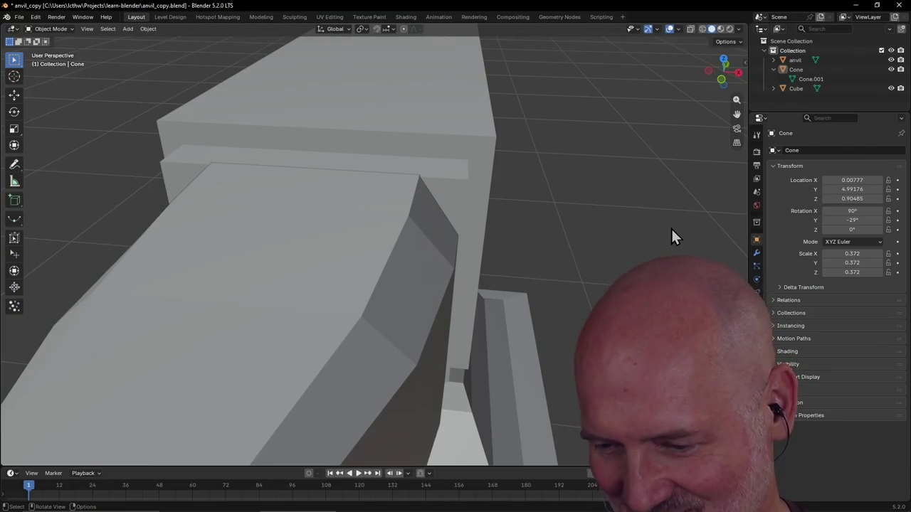
Lower the horn cone slightly along Z.
{"action": "scroll", "coordinate": [366, 285], "scroll_direction": "down", "scroll_amount": 5}
{"action": "scroll", "coordinate": [366, 284], "scroll_direction": "down", "scroll_amount": 2}
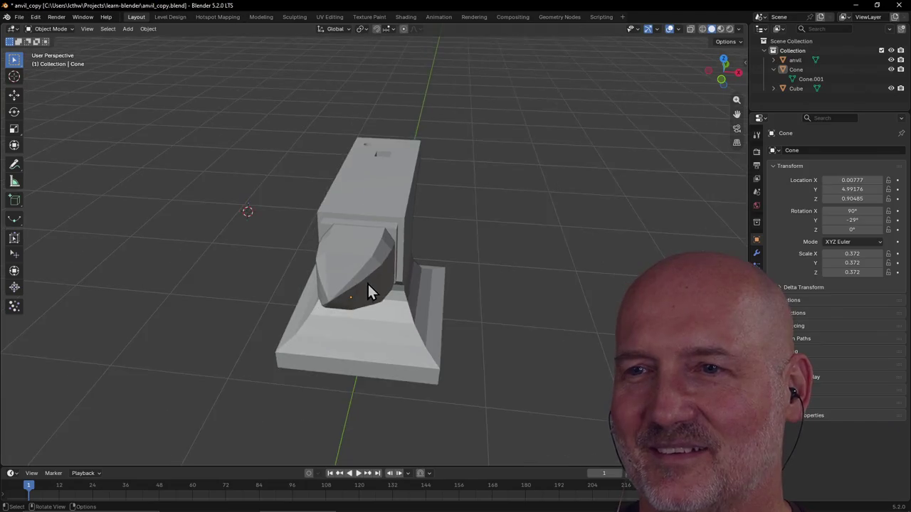
{"action": "scroll", "coordinate": [367, 284], "scroll_direction": "up", "scroll_amount": 4}
{"action": "mouse_move", "coordinate": [367, 284]}
{"action": "middle_mouse_down"}
{"action": "mouse_move", "coordinate": [397, 278]}
{"action": "mouse_move", "coordinate": [384, 305]}
{"action": "mouse_move", "coordinate": [348, 286]}
{"action": "mouse_move", "coordinate": [362, 287]}
{"action": "middle_mouse_up"}
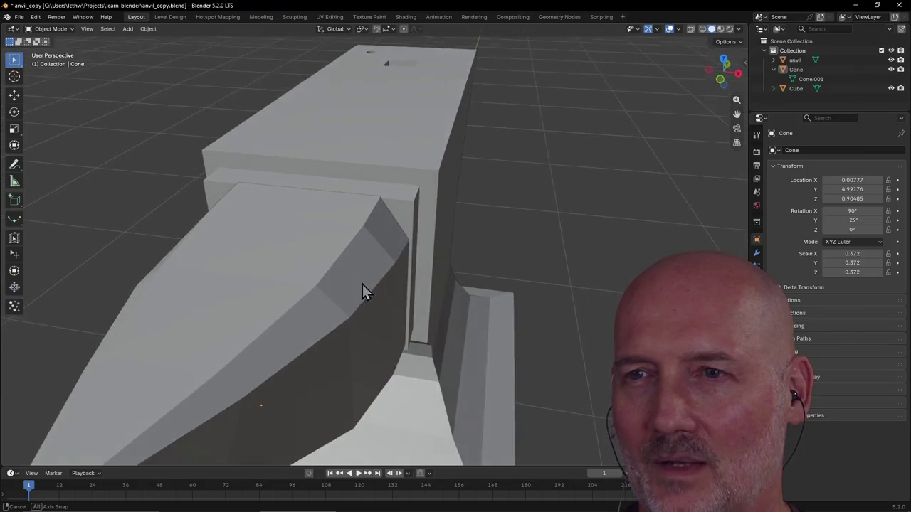
{"action": "left_click", "coordinate": [343, 290]}
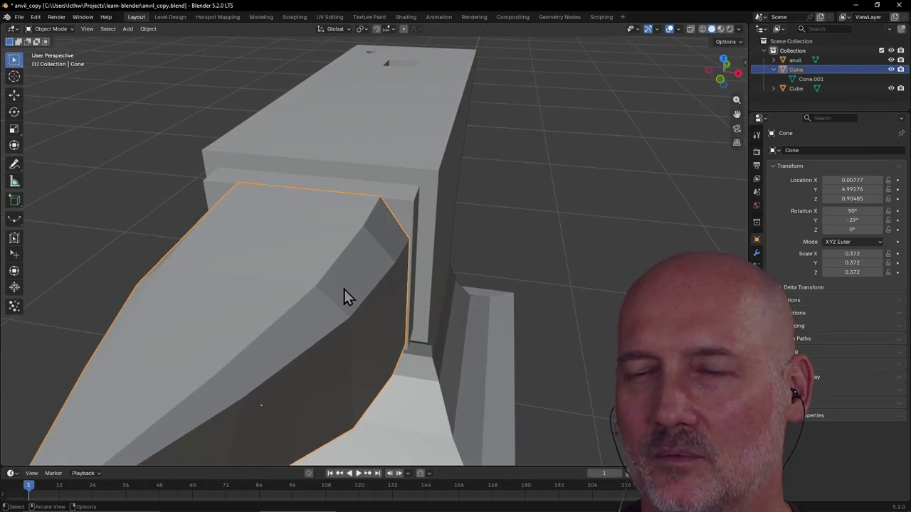
{"action": "key", "text": "g"}
{"action": "key", "text": "z"}
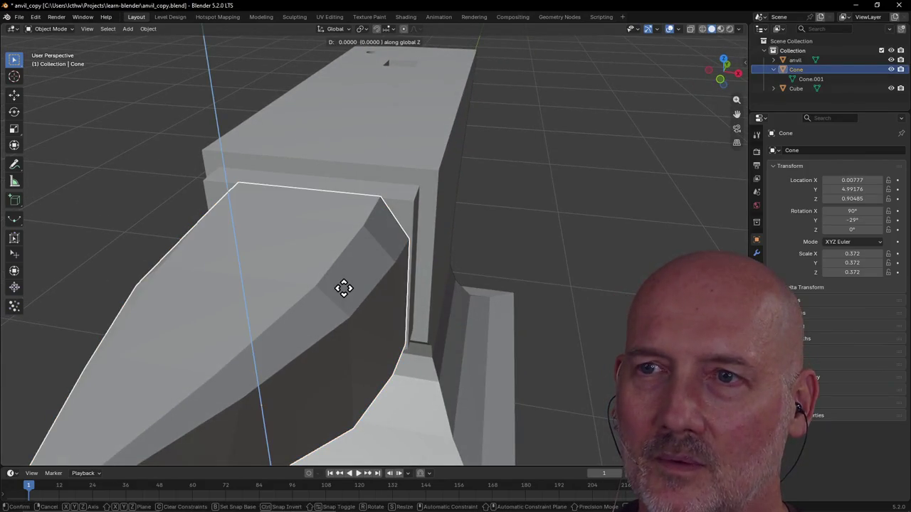
{"action": "left_click", "coordinate": [340, 289]}
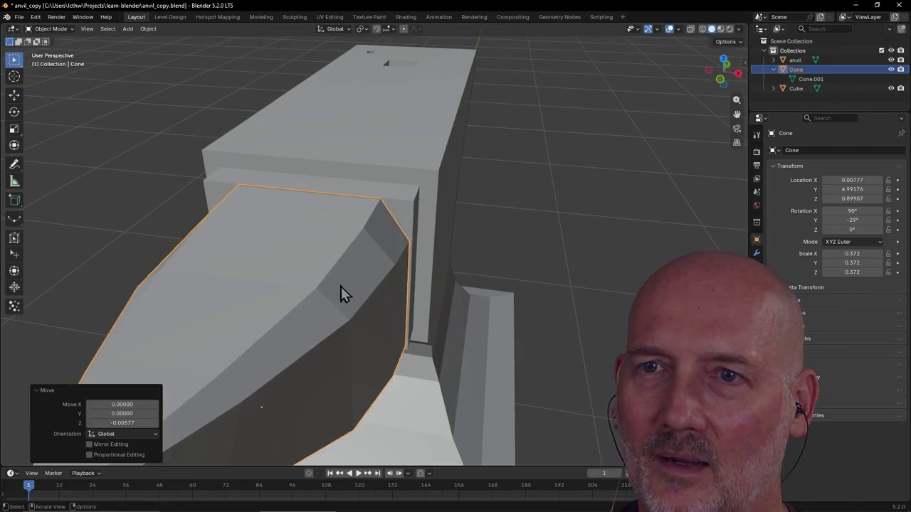
Raise the horn cone slightly along Z, seen from a lower angle.
{"action": "scroll", "coordinate": [340, 292], "scroll_direction": "up", "scroll_amount": 3}
{"action": "scroll", "coordinate": [349, 262], "scroll_direction": "down", "scroll_amount": 3}
{"action": "middle_click_drag", "start_coordinate": [339, 272], "coordinate": [338, 295]}
{"action": "left_click", "coordinate": [336, 281]}
{"action": "left_click", "coordinate": [304, 330]}
{"action": "middle_click_drag", "start_coordinate": [303, 331], "coordinate": [306, 309]}
{"action": "key", "text": "g"}
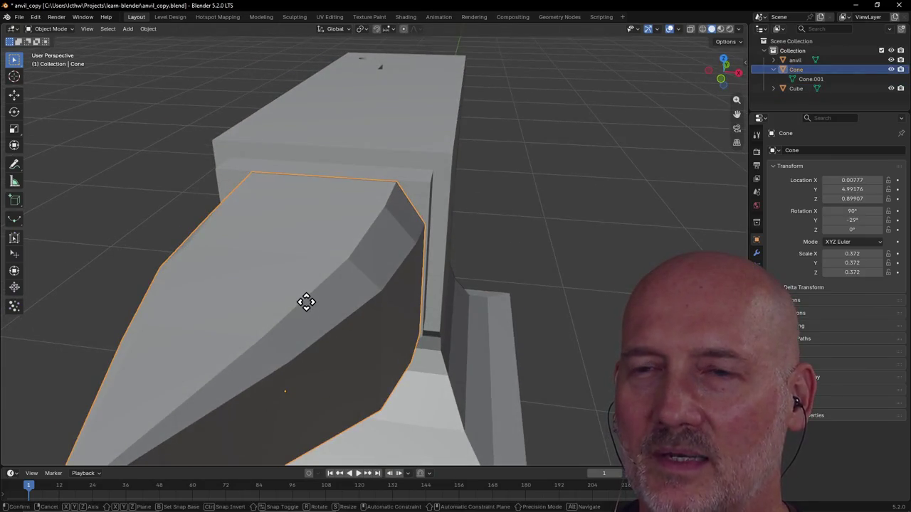
{"action": "key", "text": "z"}
{"action": "left_click", "coordinate": [306, 303]}
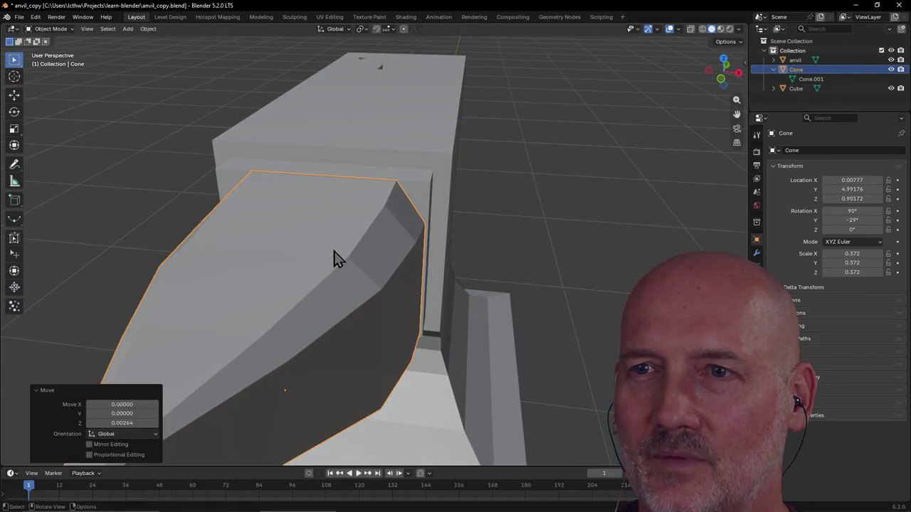
Make one more small vertical adjustment to the horn cone.
{"action": "left_click", "coordinate": [342, 180]}
{"action": "mouse_move", "coordinate": [341, 181]}
{"action": "middle_mouse_down"}
{"action": "mouse_move", "coordinate": [342, 192]}
{"action": "mouse_move", "coordinate": [341, 184]}
{"action": "middle_mouse_up"}
{"action": "scroll", "coordinate": [341, 186], "scroll_direction": "down", "scroll_amount": 4}
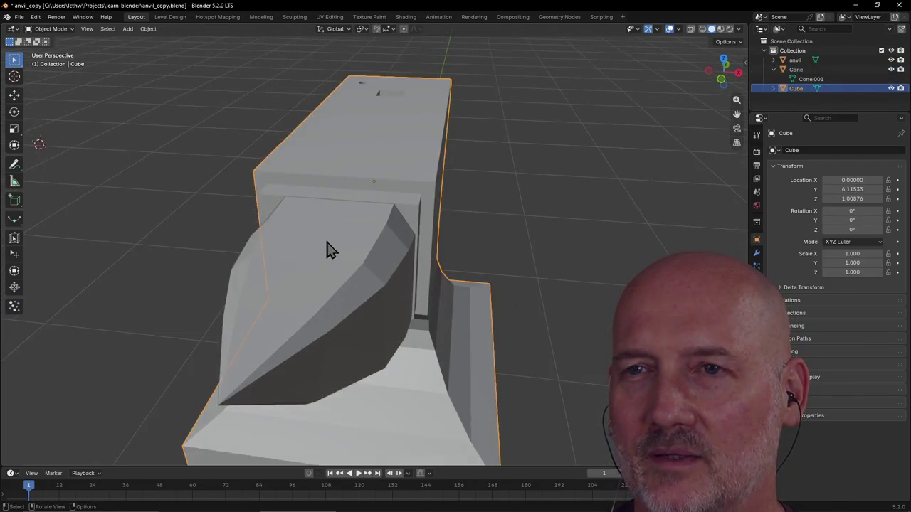
{"action": "left_click", "coordinate": [321, 257]}
{"action": "key", "text": "g"}
{"action": "key", "text": "z"}
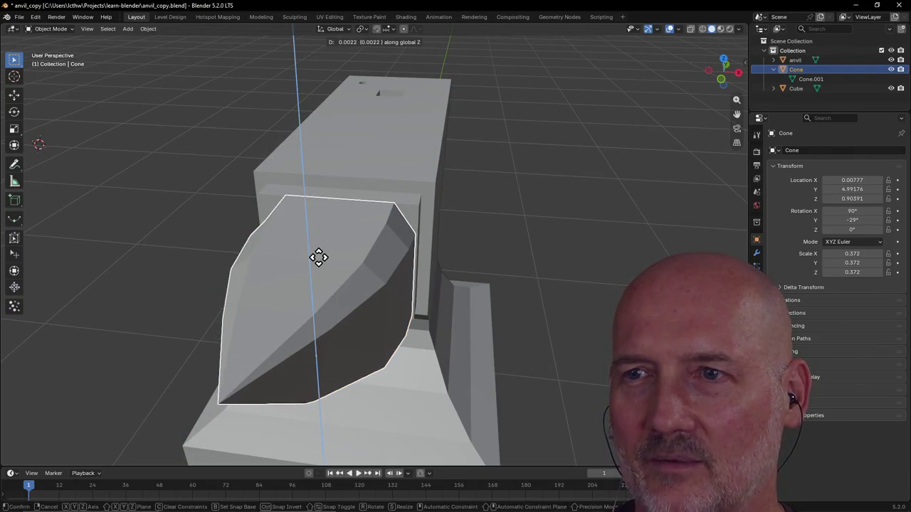
{"action": "left_click", "coordinate": [320, 258]}
Nudge the horn cone along Y so it sits flush against the anvil body.
{"action": "left_click", "coordinate": [338, 203]}
{"action": "scroll", "coordinate": [341, 194], "scroll_direction": "up", "scroll_amount": 3}
{"action": "middle_click_drag", "start_coordinate": [349, 185], "coordinate": [326, 212]}
{"action": "left_click", "coordinate": [242, 354]}
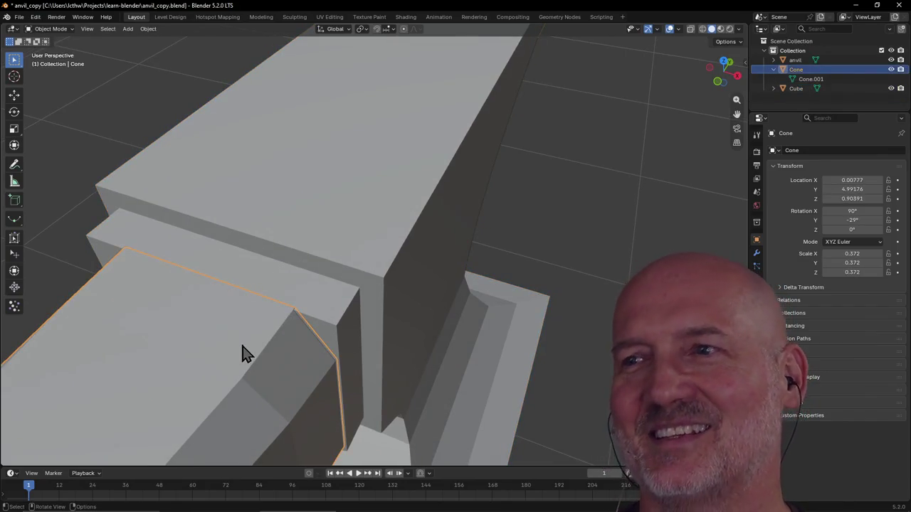
{"action": "scroll", "coordinate": [242, 353], "scroll_direction": "down", "scroll_amount": 2}
{"action": "scroll", "coordinate": [242, 353], "scroll_direction": "down", "scroll_amount": 3}
{"action": "scroll", "coordinate": [242, 354], "scroll_direction": "up", "scroll_amount": 4}
{"action": "key", "text": "g"}
{"action": "key", "text": "y"}
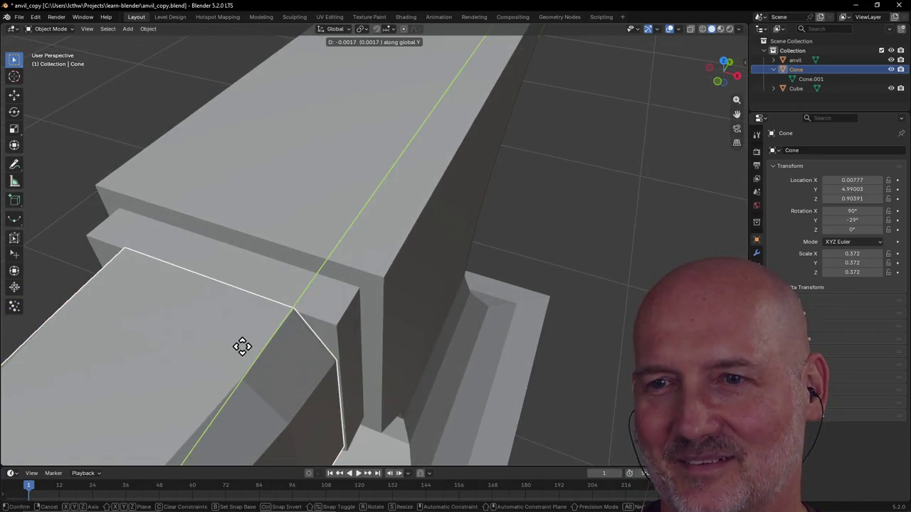
{"action": "left_click", "coordinate": [240, 349]}
{"action": "left_click", "coordinate": [297, 307]}
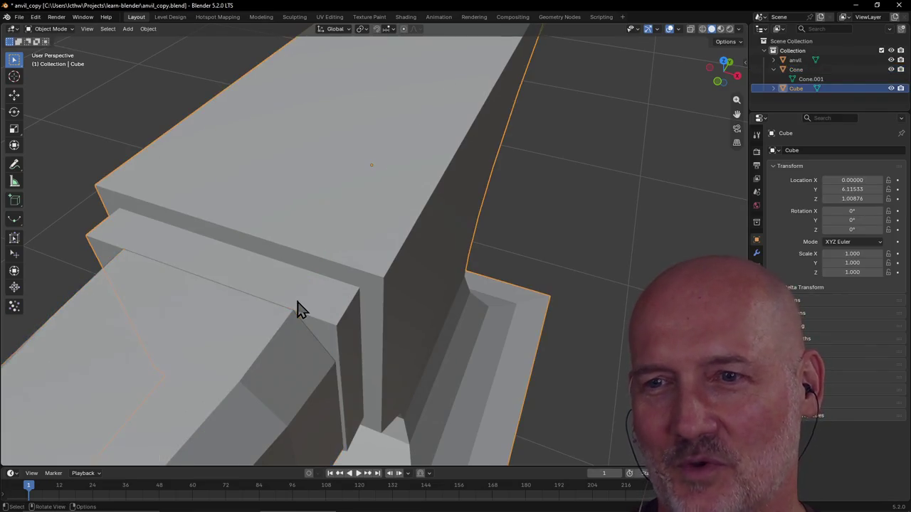
Orbit around the anvil and view it side-on beside the reference anvil.
{"action": "left_click", "coordinate": [574, 165]}
{"action": "scroll", "coordinate": [574, 165], "scroll_direction": "down", "scroll_amount": 3}
{"action": "mouse_move", "coordinate": [574, 175]}
{"action": "middle_mouse_down"}
{"action": "mouse_move", "coordinate": [495, 248]}
{"action": "mouse_move", "coordinate": [531, 258]}
{"action": "mouse_move", "coordinate": [449, 236]}
{"action": "mouse_move", "coordinate": [419, 239]}
{"action": "middle_mouse_up"}
{"action": "scroll", "coordinate": [533, 256], "scroll_direction": "up", "scroll_amount": 3}
{"action": "scroll", "coordinate": [449, 238], "scroll_direction": "up", "scroll_amount": 2}
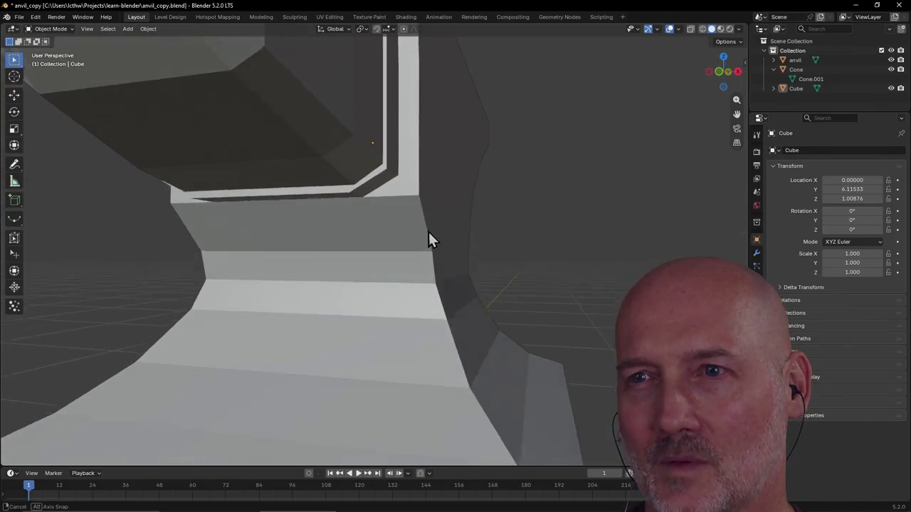
{"action": "middle_click_drag", "start_coordinate": [420, 239], "coordinate": [415, 239]}
{"action": "mouse_move", "coordinate": [350, 249]}
{"action": "middle_mouse_down"}
{"action": "mouse_move", "coordinate": [330, 250]}
{"action": "mouse_move", "coordinate": [339, 207]}
{"action": "mouse_move", "coordinate": [368, 226]}
{"action": "mouse_move", "coordinate": [342, 211]}
{"action": "mouse_move", "coordinate": [304, 236]}
{"action": "middle_mouse_up"}
{"action": "left_click", "coordinate": [299, 238]}
{"action": "scroll", "coordinate": [304, 242], "scroll_direction": "down", "scroll_amount": 2}
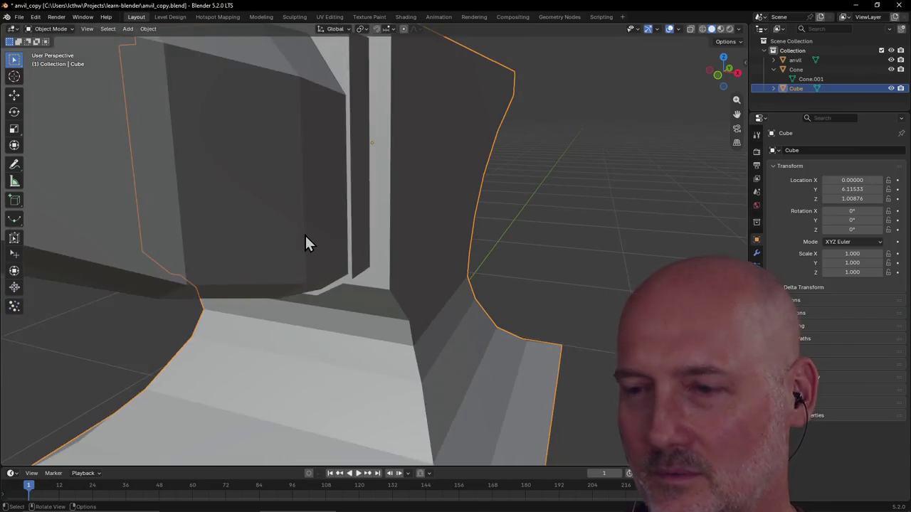
{"action": "scroll", "coordinate": [305, 243], "scroll_direction": "down", "scroll_amount": 5}
{"action": "scroll", "coordinate": [305, 235], "scroll_direction": "down", "scroll_amount": 3}
{"action": "middle_click_drag", "start_coordinate": [307, 222], "coordinate": [317, 206]}
{"action": "scroll", "coordinate": [318, 206], "scroll_direction": "up", "scroll_amount": 4}
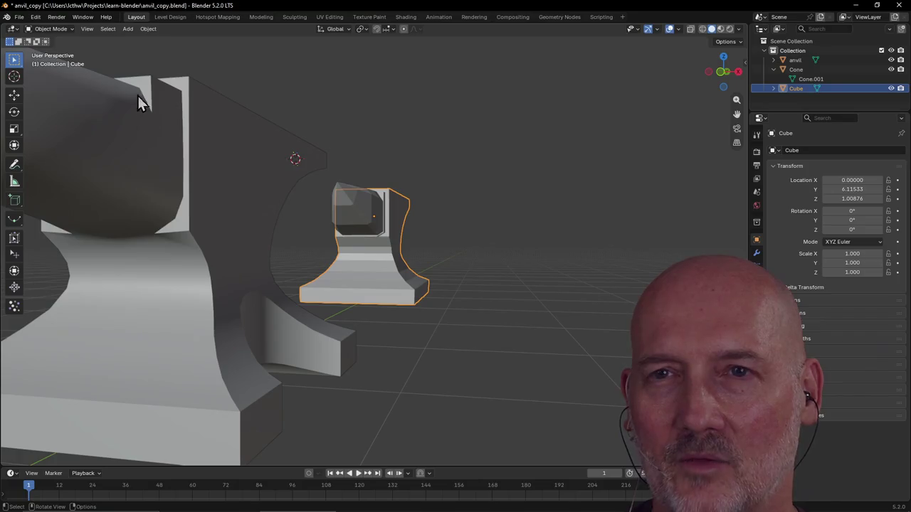
{"action": "mouse_move", "coordinate": [138, 165]}
{"action": "middle_mouse_down"}
{"action": "mouse_move", "coordinate": [193, 149]}
{"action": "mouse_move", "coordinate": [176, 161]}
{"action": "mouse_move", "coordinate": [460, 130]}
{"action": "middle_mouse_up"}
{"action": "scroll", "coordinate": [566, 244], "scroll_direction": "down", "scroll_amount": 5}
{"action": "mouse_move", "coordinate": [463, 280]}
{"action": "middle_mouse_down"}
{"action": "mouse_move", "coordinate": [407, 260]}
{"action": "mouse_move", "coordinate": [448, 236]}
{"action": "mouse_move", "coordinate": [465, 240]}
{"action": "middle_mouse_up"}
{"action": "scroll", "coordinate": [406, 260], "scroll_direction": "up", "scroll_amount": 3}
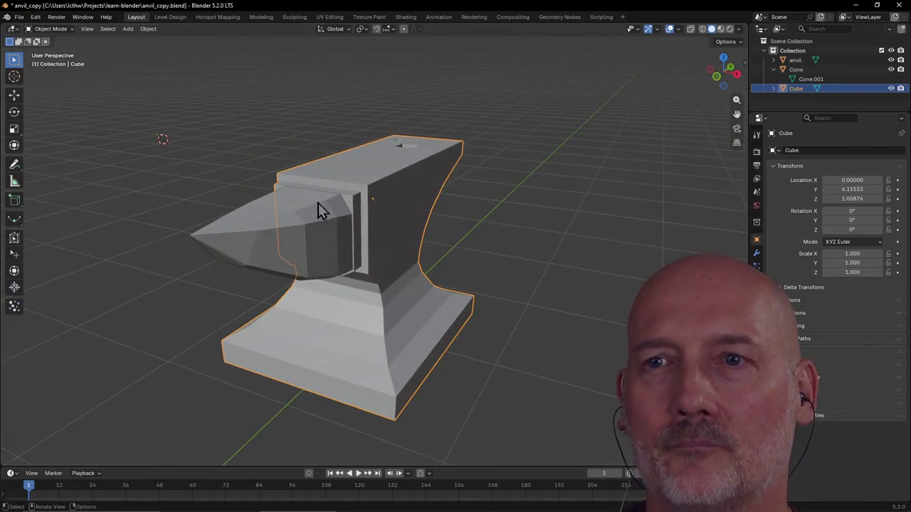
Enter the Modeling workspace and zoom in on the body where the horn joins.
{"action": "left_click", "coordinate": [261, 17]}
{"action": "mouse_move", "coordinate": [334, 128]}
{"action": "middle_mouse_down"}
{"action": "mouse_move", "coordinate": [339, 149]}
{"action": "mouse_move", "coordinate": [317, 169]}
{"action": "middle_mouse_up"}
{"action": "scroll", "coordinate": [318, 169], "scroll_direction": "down", "scroll_amount": 3}
{"action": "scroll", "coordinate": [314, 168], "scroll_direction": "up", "scroll_amount": 3}
{"action": "scroll", "coordinate": [314, 168], "scroll_direction": "up", "scroll_amount": 1}
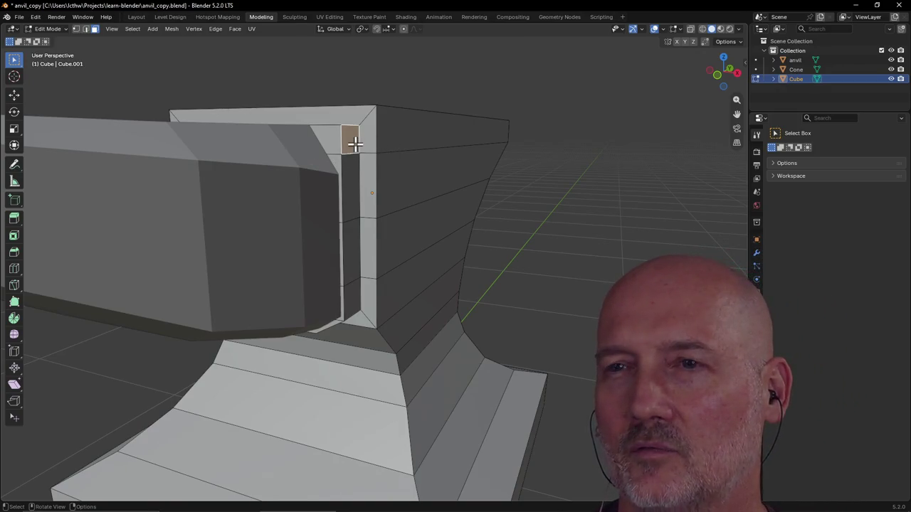
Shift the thin strip faces on one side of the horn along X.
{"action": "left_click", "coordinate": [356, 185], "text": "shift"}
{"action": "left_click", "coordinate": [349, 248], "text": "shift"}
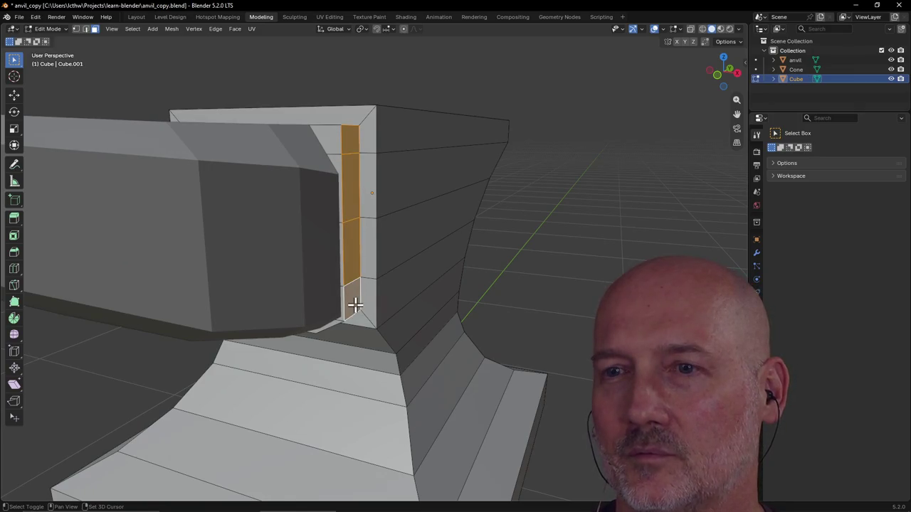
{"action": "key", "text": "g"}
{"action": "key", "text": "x"}
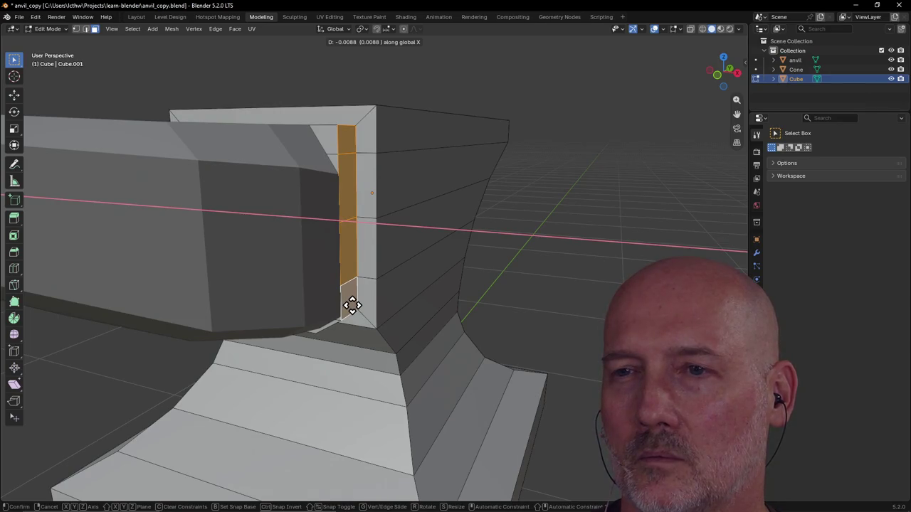
{"action": "left_click", "coordinate": [352, 305]}
Shift the strip faces on the opposite side of the horn along X.
{"action": "middle_click_drag", "start_coordinate": [338, 320], "coordinate": [412, 286]}
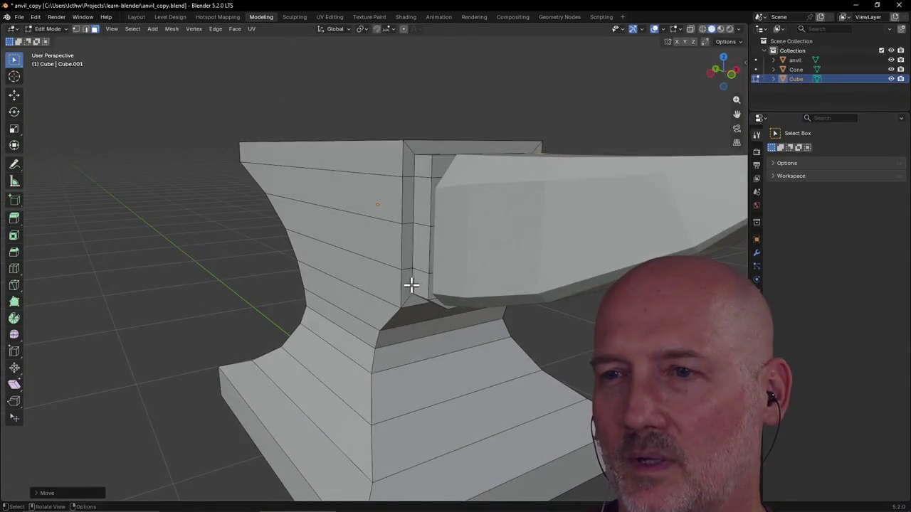
{"action": "left_click", "coordinate": [417, 283], "text": "shift"}
{"action": "left_click", "coordinate": [418, 245], "text": "shift"}
{"action": "left_click", "coordinate": [420, 181], "text": "shift"}
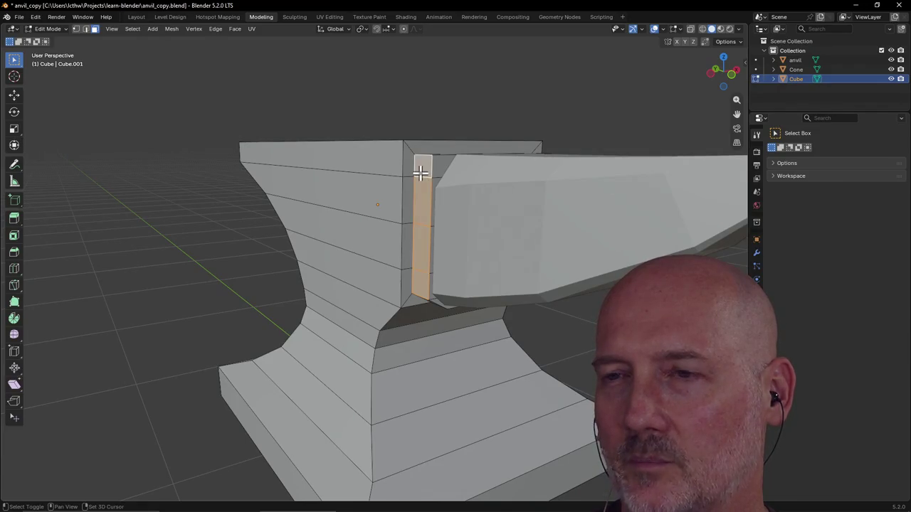
{"action": "key", "text": "g"}
{"action": "key", "text": "x"}
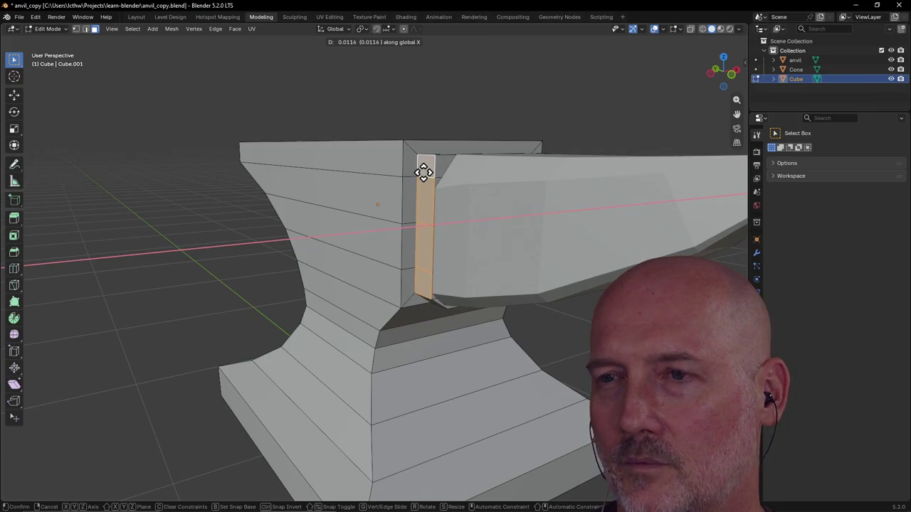
{"action": "left_click", "coordinate": [424, 174]}
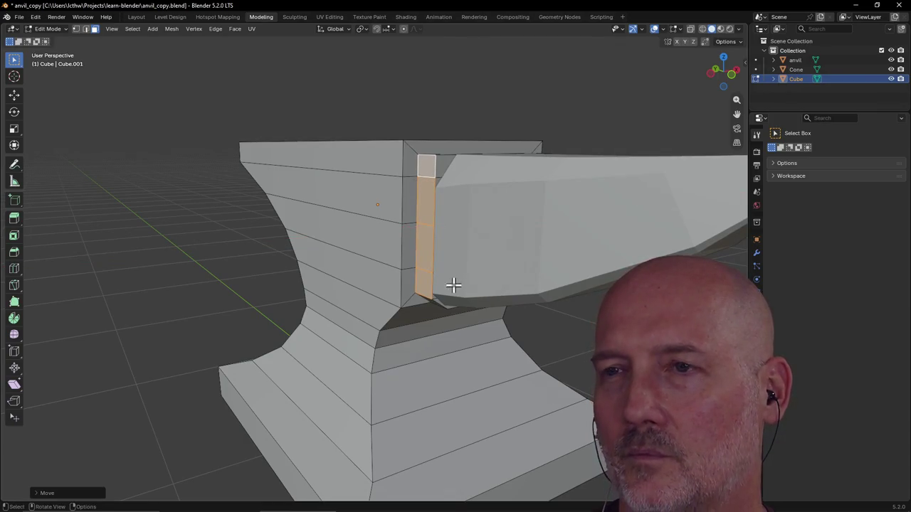
{"action": "key", "text": "ctrl+z"}
In edge select mode, move the corner edge beneath the horn.
{"action": "mouse_move", "coordinate": [457, 273]}
{"action": "middle_mouse_down"}
{"action": "mouse_move", "coordinate": [439, 239]}
{"action": "mouse_move", "coordinate": [440, 249]}
{"action": "middle_mouse_up"}
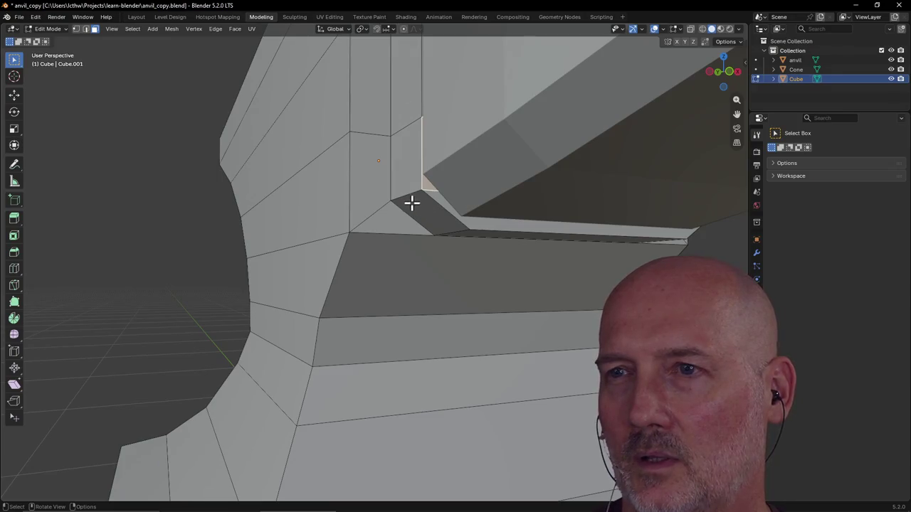
{"action": "left_click", "coordinate": [85, 28]}
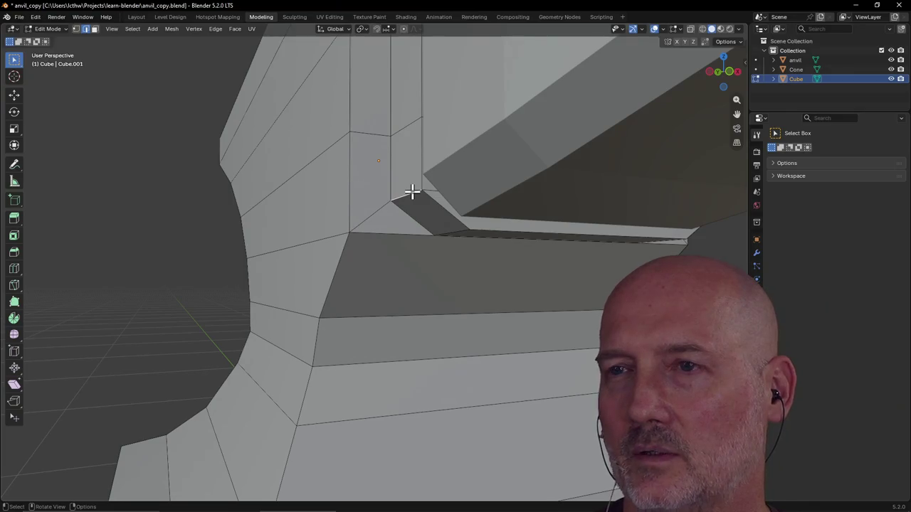
{"action": "key", "text": "g"}
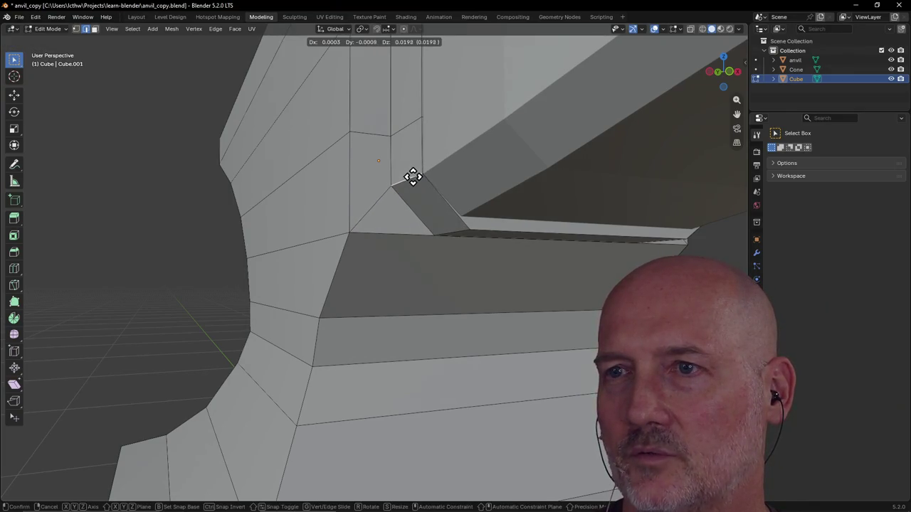
{"action": "left_click", "coordinate": [412, 177]}
{"action": "middle_click_drag", "start_coordinate": [412, 178], "coordinate": [418, 179]}
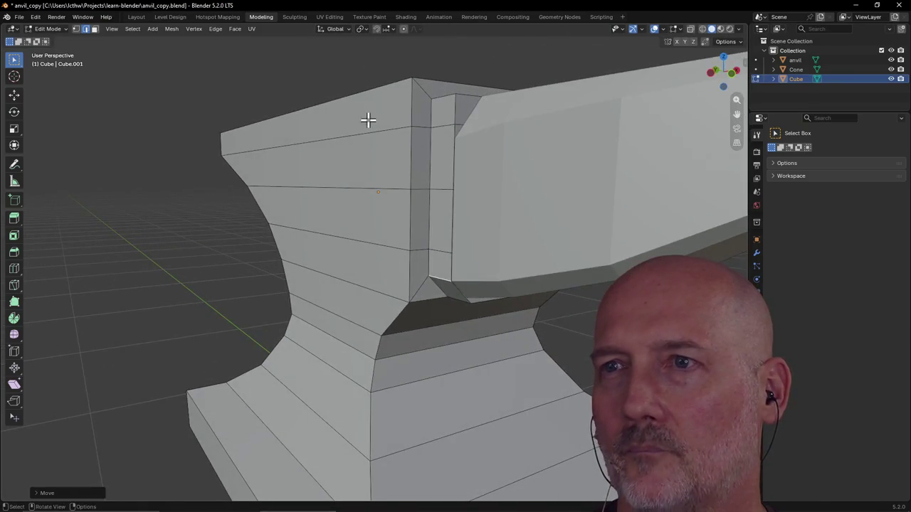
{"action": "mouse_move", "coordinate": [441, 221]}
{"action": "middle_mouse_down"}
{"action": "mouse_move", "coordinate": [429, 209]}
{"action": "mouse_move", "coordinate": [426, 169]}
{"action": "mouse_move", "coordinate": [419, 206]}
{"action": "mouse_move", "coordinate": [383, 258]}
{"action": "mouse_move", "coordinate": [456, 194]}
{"action": "mouse_move", "coordinate": [479, 190]}
{"action": "middle_mouse_up"}
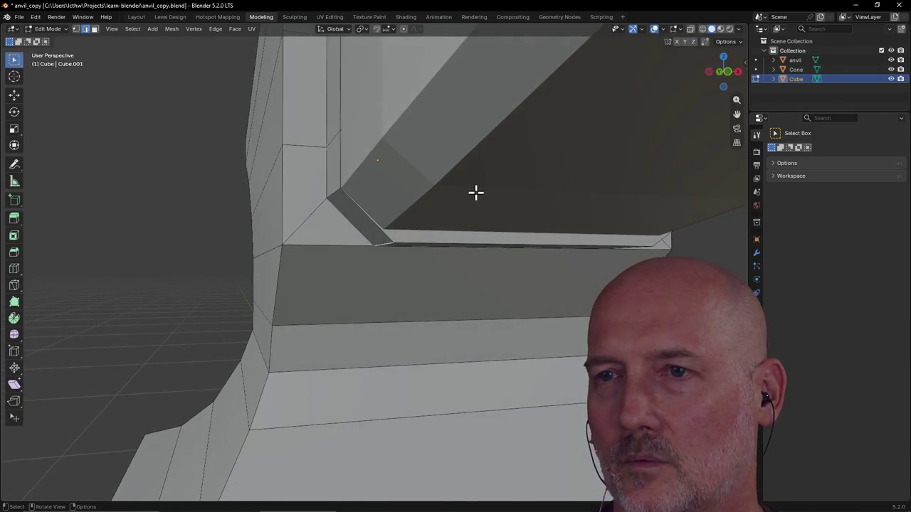
Move a vertex under the horn, then nudge it along Z and X.
{"action": "key", "text": "g"}
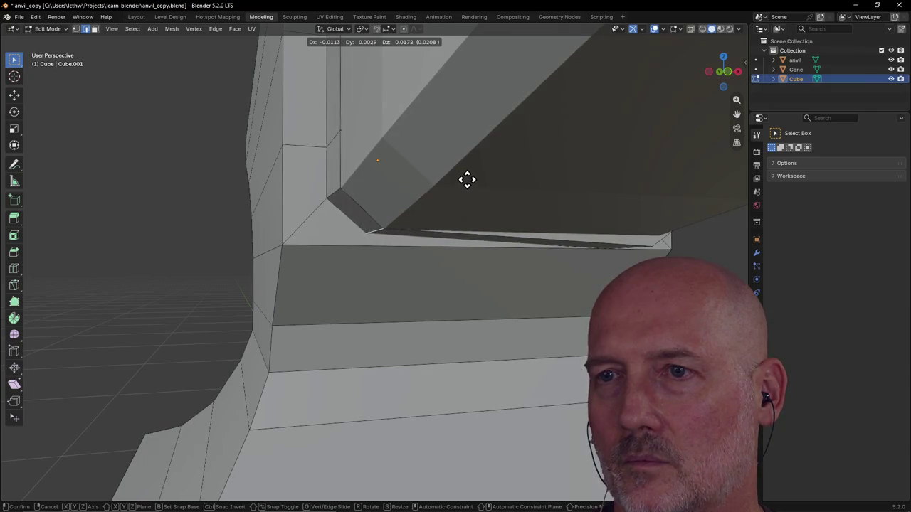
{"action": "left_click", "coordinate": [467, 180]}
{"action": "middle_click_drag", "start_coordinate": [467, 185], "coordinate": [455, 223]}
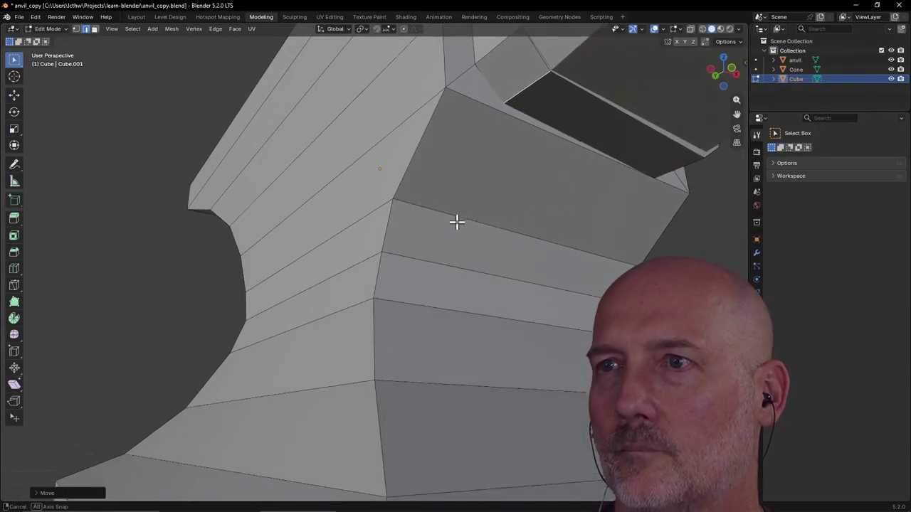
{"action": "mouse_move", "coordinate": [456, 222]}
{"action": "middle_mouse_down"}
{"action": "mouse_move", "coordinate": [481, 146]}
{"action": "mouse_move", "coordinate": [472, 171]}
{"action": "mouse_move", "coordinate": [474, 137]}
{"action": "middle_mouse_up"}
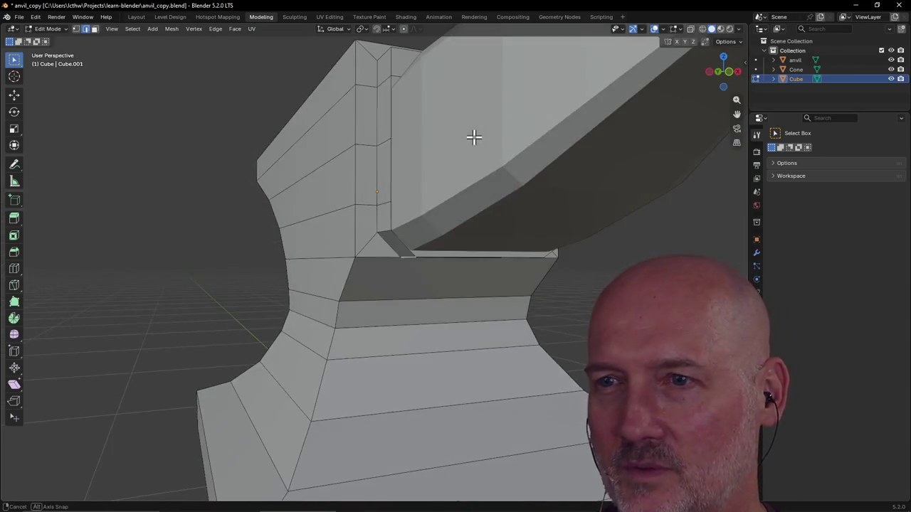
{"action": "key", "text": "g"}
{"action": "key", "text": "z"}
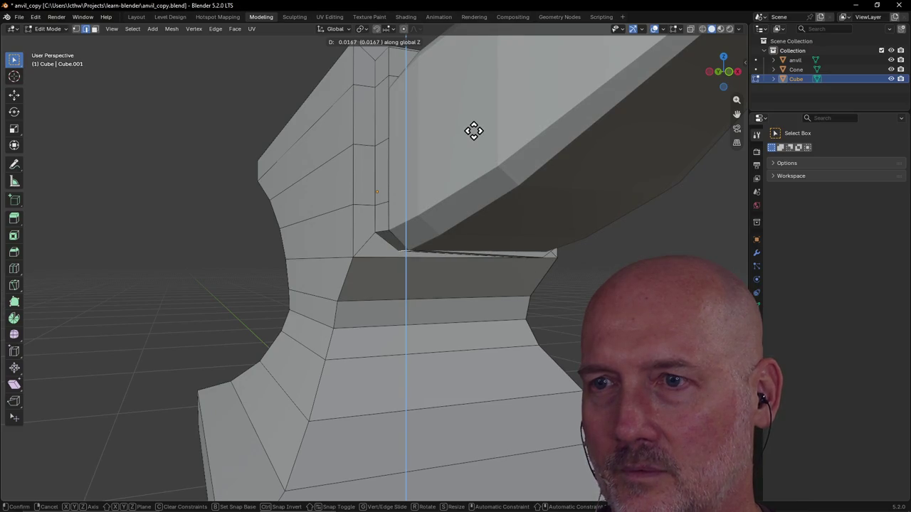
{"action": "left_click", "coordinate": [473, 131]}
{"action": "key", "text": "g"}
{"action": "key", "text": "x"}
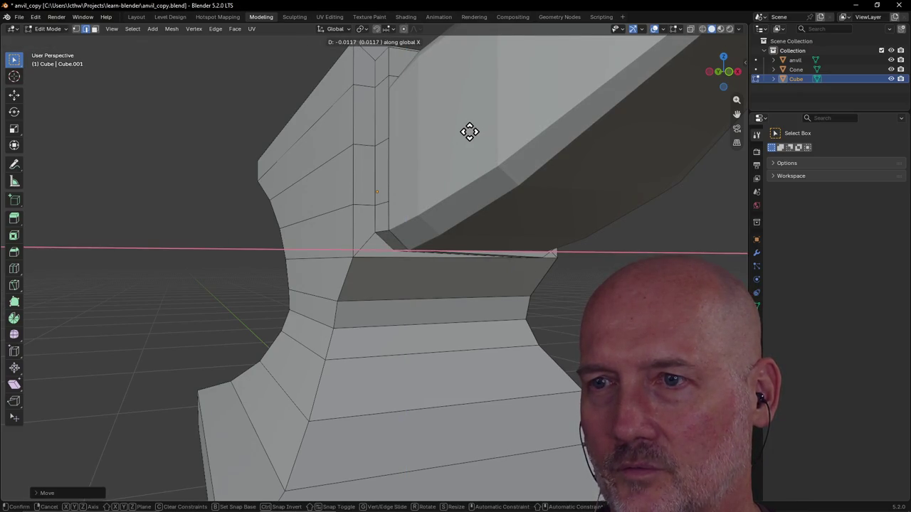
{"action": "left_click", "coordinate": [469, 131]}
From another side of the junction, nudge a vertex vertically.
{"action": "scroll", "coordinate": [468, 130], "scroll_direction": "up", "scroll_amount": 2}
{"action": "scroll", "coordinate": [467, 129], "scroll_direction": "up", "scroll_amount": 2}
{"action": "scroll", "coordinate": [465, 128], "scroll_direction": "up", "scroll_amount": 2}
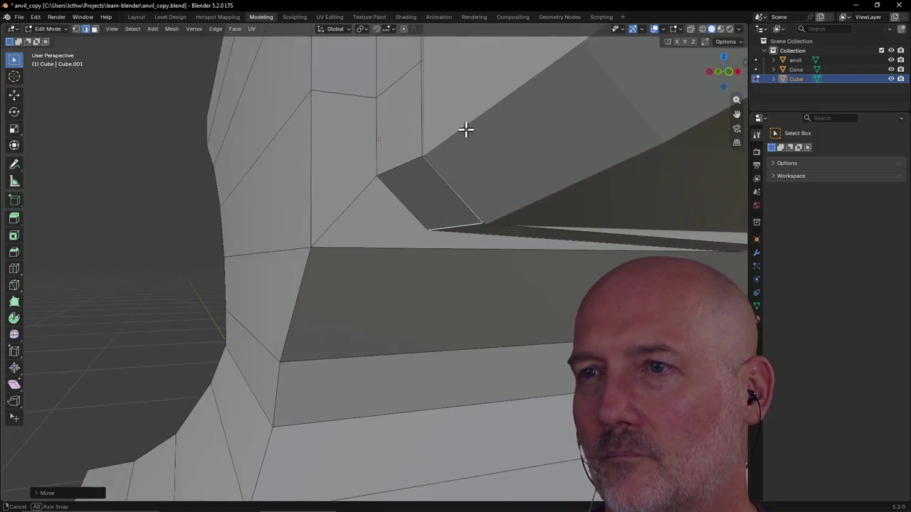
{"action": "scroll", "coordinate": [465, 129], "scroll_direction": "up", "scroll_amount": 2}
{"action": "scroll", "coordinate": [463, 128], "scroll_direction": "up", "scroll_amount": 2}
{"action": "scroll", "coordinate": [470, 128], "scroll_direction": "up", "scroll_amount": 1}
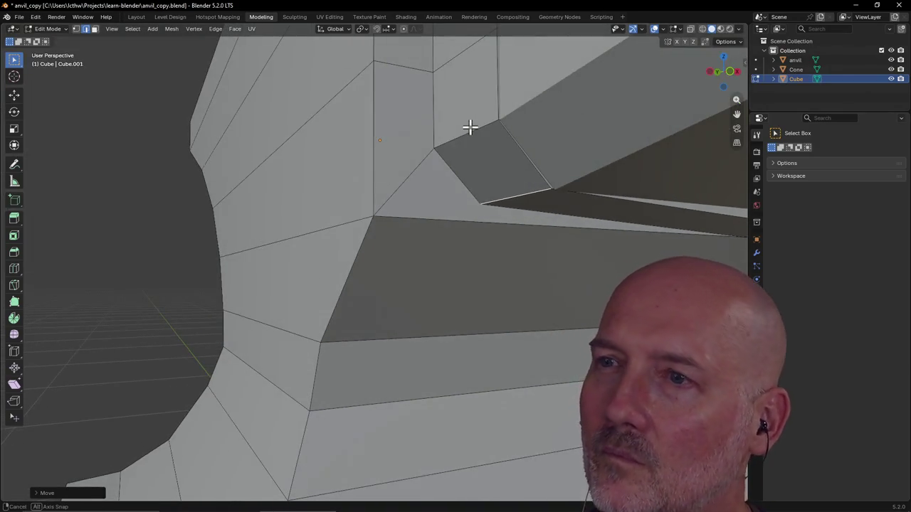
{"action": "scroll", "coordinate": [470, 126], "scroll_direction": "up", "scroll_amount": 1}
{"action": "scroll", "coordinate": [473, 128], "scroll_direction": "up", "scroll_amount": 2}
{"action": "scroll", "coordinate": [481, 130], "scroll_direction": "up", "scroll_amount": 1}
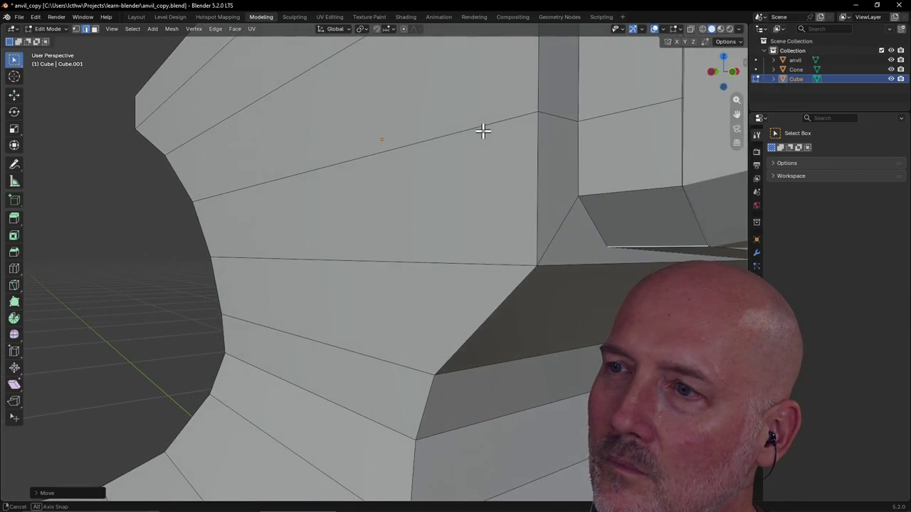
{"action": "scroll", "coordinate": [555, 161], "scroll_direction": "down", "scroll_amount": 1}
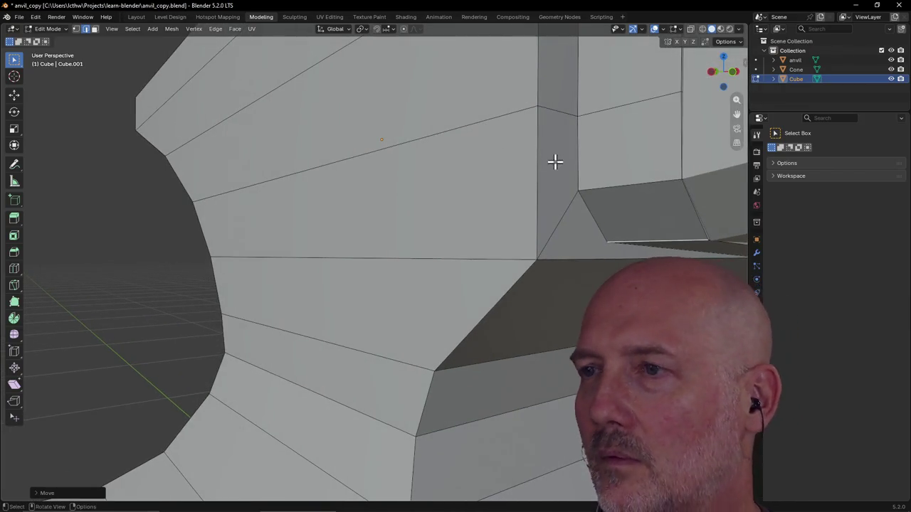
{"action": "scroll", "coordinate": [561, 163], "scroll_direction": "down", "scroll_amount": 3}
{"action": "scroll", "coordinate": [584, 165], "scroll_direction": "down", "scroll_amount": 1}
{"action": "scroll", "coordinate": [592, 164], "scroll_direction": "up", "scroll_amount": 2}
{"action": "scroll", "coordinate": [595, 162], "scroll_direction": "up", "scroll_amount": 1}
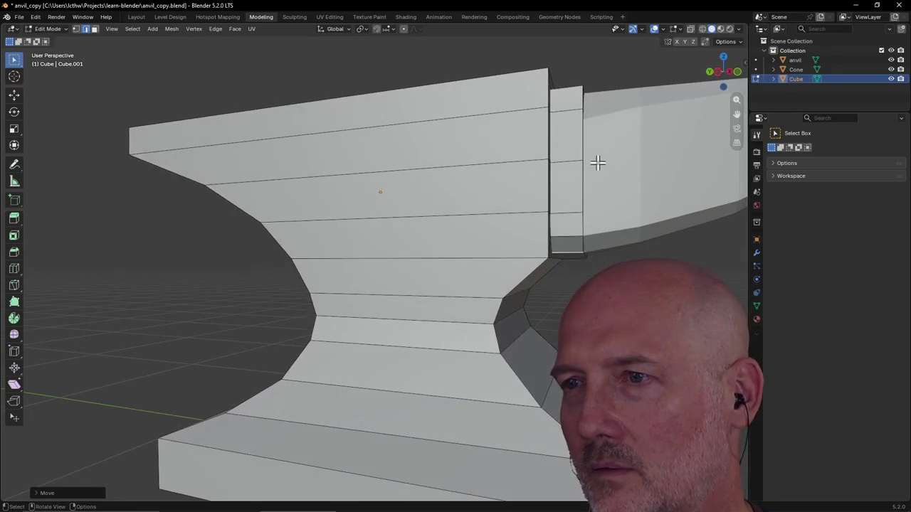
{"action": "scroll", "coordinate": [616, 169], "scroll_direction": "up", "scroll_amount": 1}
{"action": "mouse_move", "coordinate": [617, 171]}
{"action": "middle_mouse_down"}
{"action": "mouse_move", "coordinate": [483, 182]}
{"action": "mouse_move", "coordinate": [504, 173]}
{"action": "mouse_move", "coordinate": [402, 259]}
{"action": "mouse_move", "coordinate": [323, 250]}
{"action": "middle_mouse_up"}
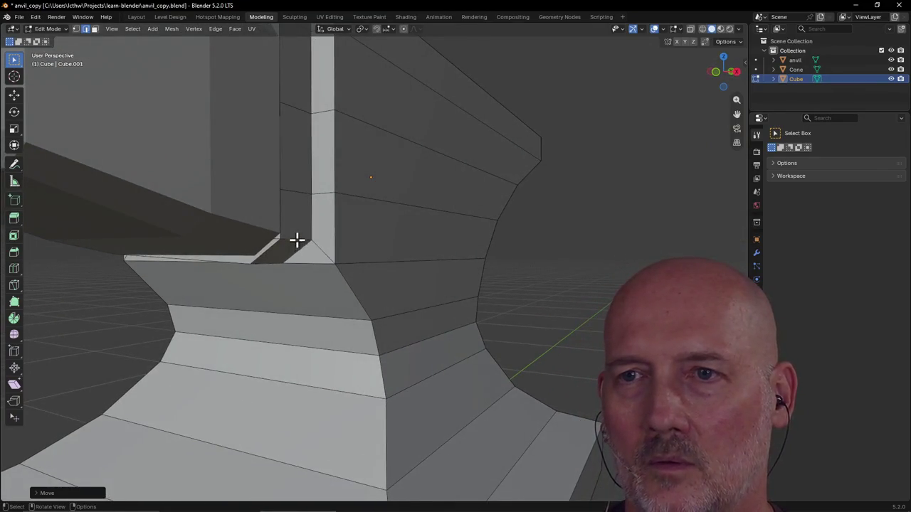
{"action": "key", "text": "g"}
{"action": "key", "text": "z"}
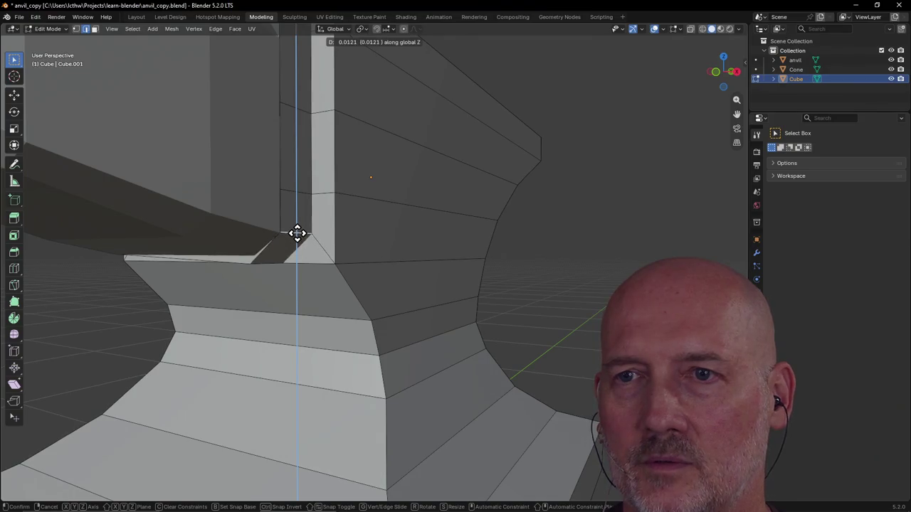
{"action": "left_click", "coordinate": [297, 233]}
From below, nudge the vertex under the horn along Z and X.
{"action": "middle_click_drag", "start_coordinate": [257, 274], "coordinate": [263, 243]}
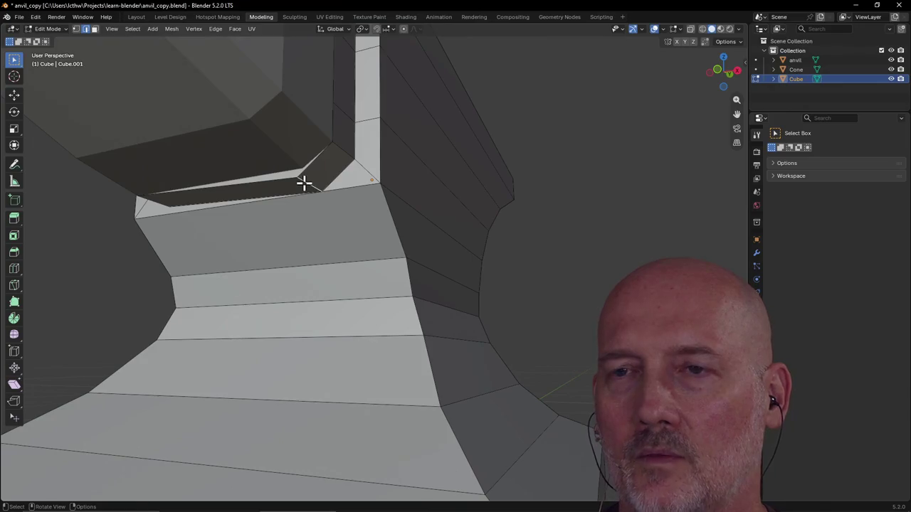
{"action": "key", "text": "g"}
{"action": "key", "text": "z"}
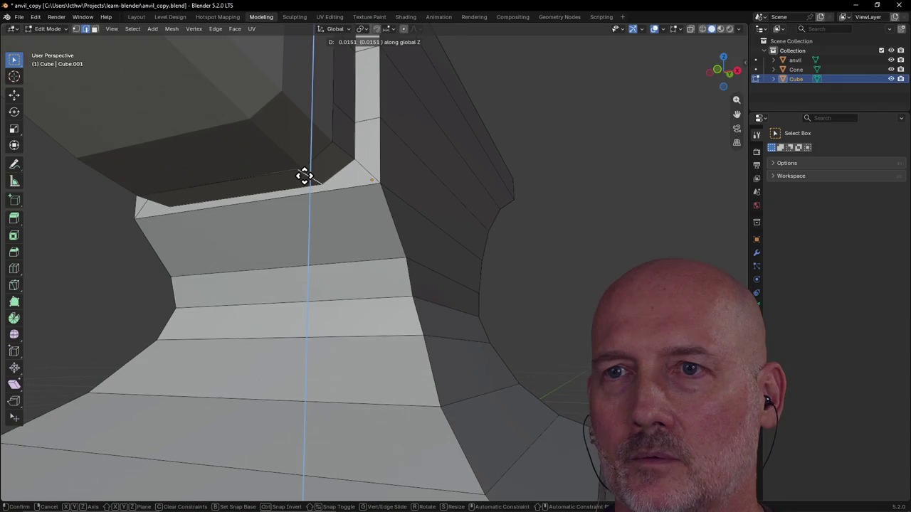
{"action": "left_click", "coordinate": [305, 176]}
{"action": "key", "text": "g"}
{"action": "key", "text": "x"}
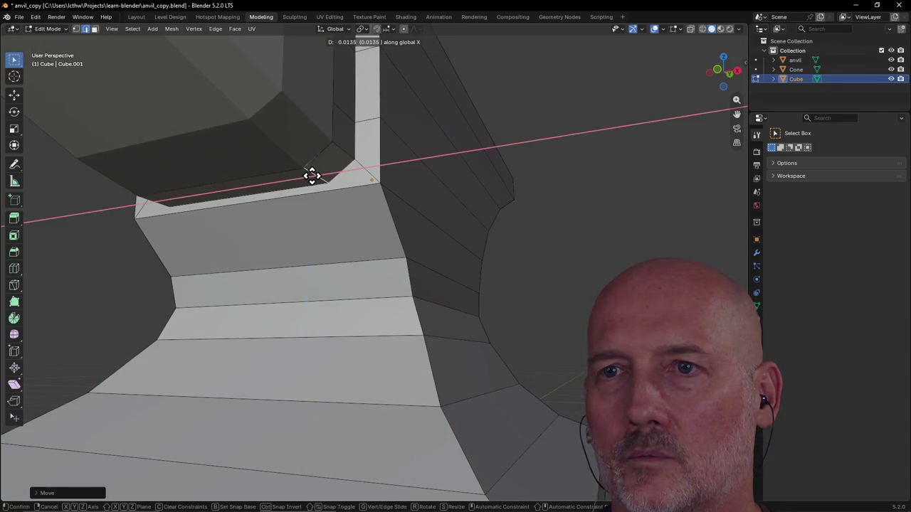
{"action": "left_click", "coordinate": [310, 176]}
Check the whole anvil, then return to the Layout workspace in Object Mode.
{"action": "scroll", "coordinate": [411, 123], "scroll_direction": "down", "scroll_amount": 5}
{"action": "mouse_move", "coordinate": [410, 124]}
{"action": "middle_mouse_down"}
{"action": "mouse_move", "coordinate": [462, 222]}
{"action": "mouse_move", "coordinate": [506, 281]}
{"action": "mouse_move", "coordinate": [537, 250]}
{"action": "middle_mouse_up"}
{"action": "scroll", "coordinate": [543, 246], "scroll_direction": "up", "scroll_amount": 2}
{"action": "scroll", "coordinate": [542, 246], "scroll_direction": "up", "scroll_amount": 3}
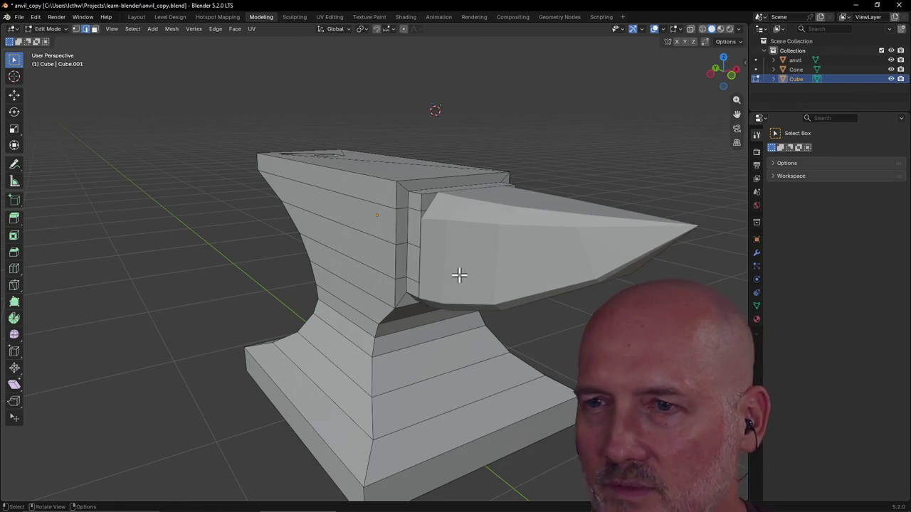
{"action": "scroll", "coordinate": [449, 271], "scroll_direction": "down", "scroll_amount": 3}
{"action": "scroll", "coordinate": [457, 264], "scroll_direction": "down", "scroll_amount": 3}
{"action": "middle_click_drag", "start_coordinate": [453, 263], "coordinate": [462, 262]}
{"action": "scroll", "coordinate": [461, 262], "scroll_direction": "up", "scroll_amount": 3}
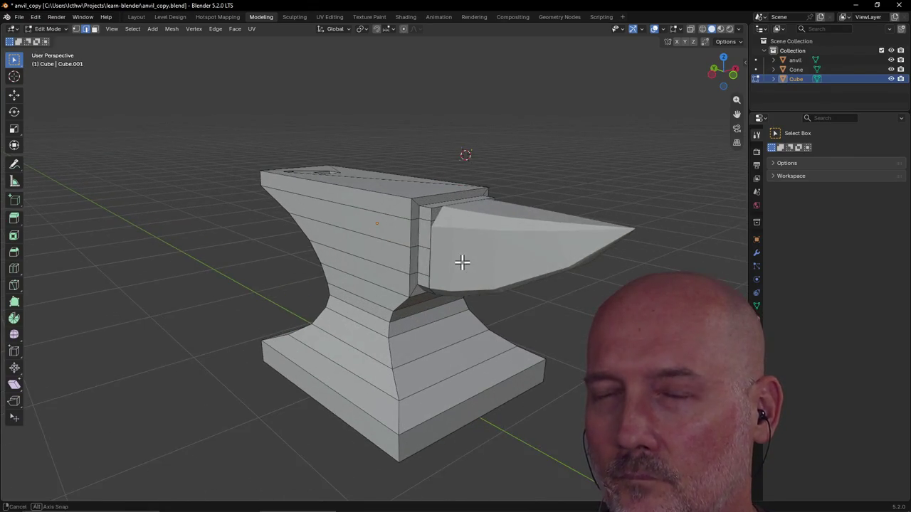
{"action": "left_click", "coordinate": [135, 17]}
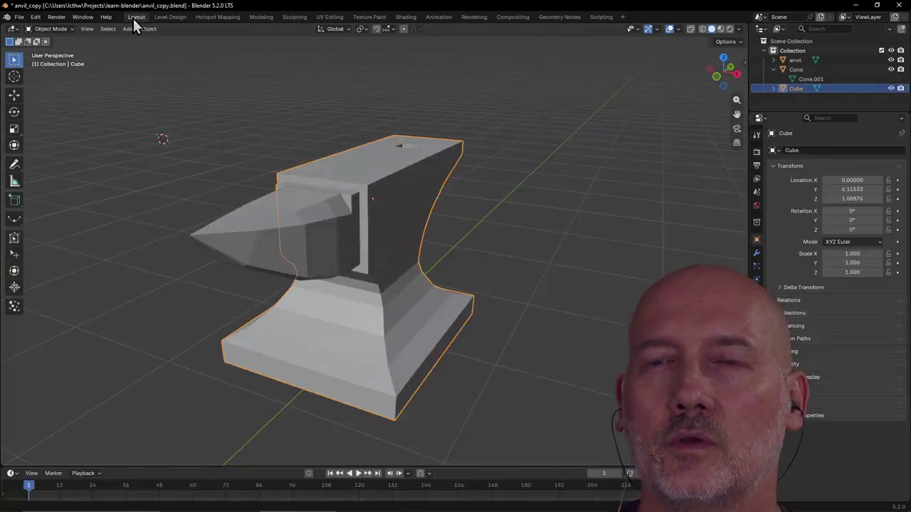
{"action": "left_click", "coordinate": [301, 255]}
{"action": "scroll", "coordinate": [302, 254], "scroll_direction": "down", "scroll_amount": 4}
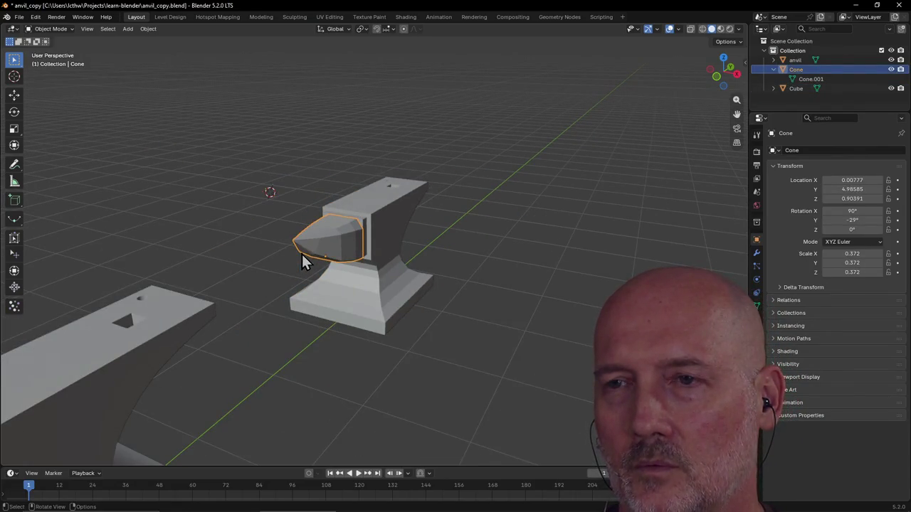
Pull the horn cone away from the anvil body along the Y axis.
{"action": "key", "text": "g"}
{"action": "key", "text": "y"}
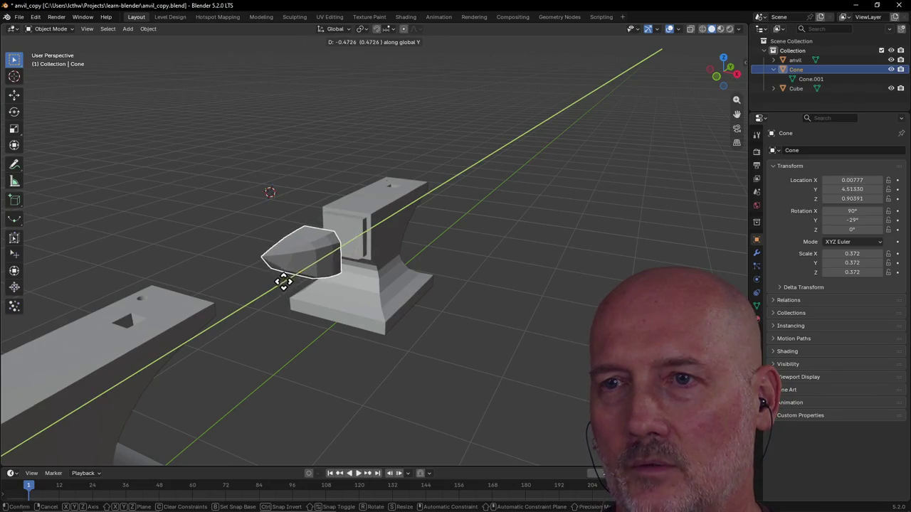
{"action": "left_click", "coordinate": [285, 281]}
{"action": "scroll", "coordinate": [340, 195], "scroll_direction": "up", "scroll_amount": 4}
In face select mode, select the anvil body's three front faces where the horn attaches.
{"action": "left_click", "coordinate": [340, 196]}
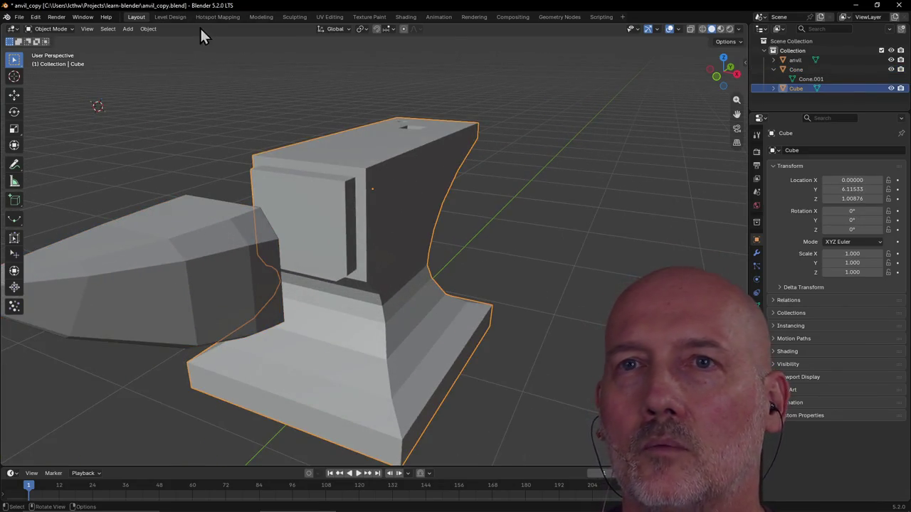
{"action": "left_click", "coordinate": [261, 17]}
{"action": "scroll", "coordinate": [446, 166], "scroll_direction": "up", "scroll_amount": 3}
{"action": "middle_click_drag", "start_coordinate": [446, 166], "coordinate": [429, 121]}
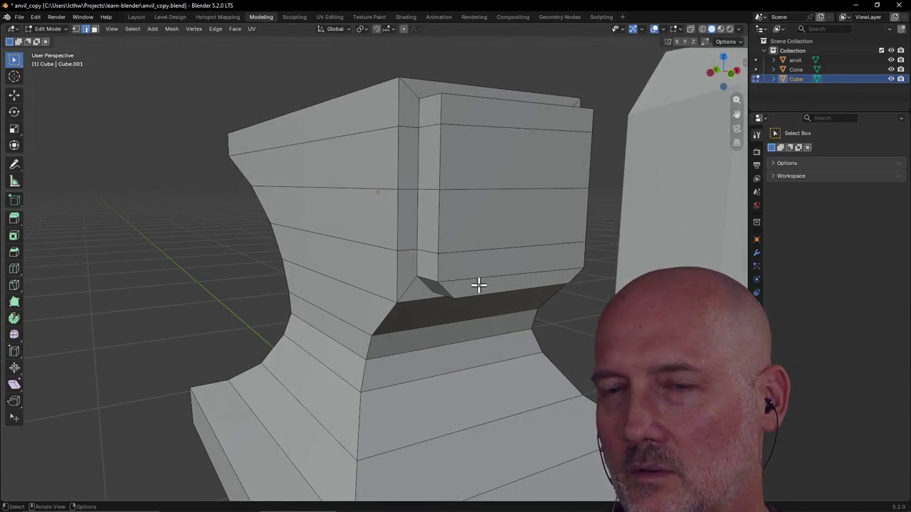
{"action": "left_click", "coordinate": [95, 29]}
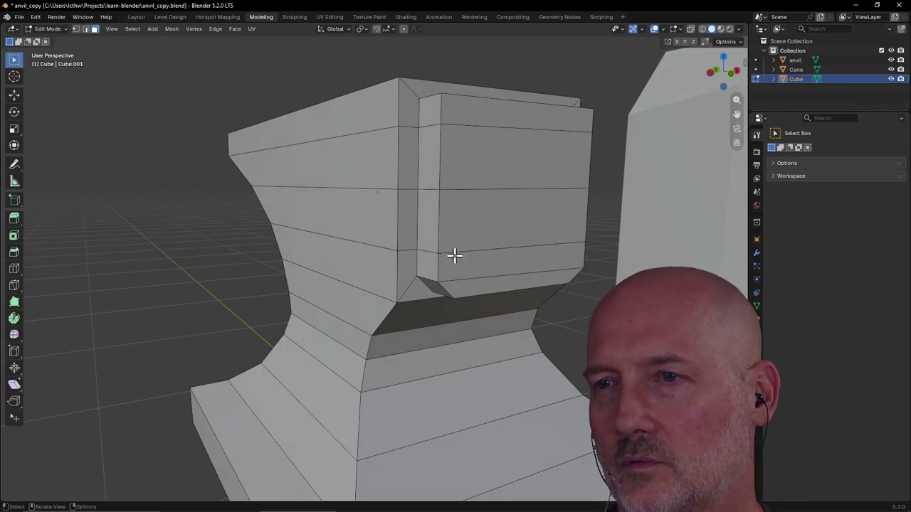
{"action": "left_click", "coordinate": [472, 286]}
{"action": "left_click", "coordinate": [472, 269], "text": "shift"}
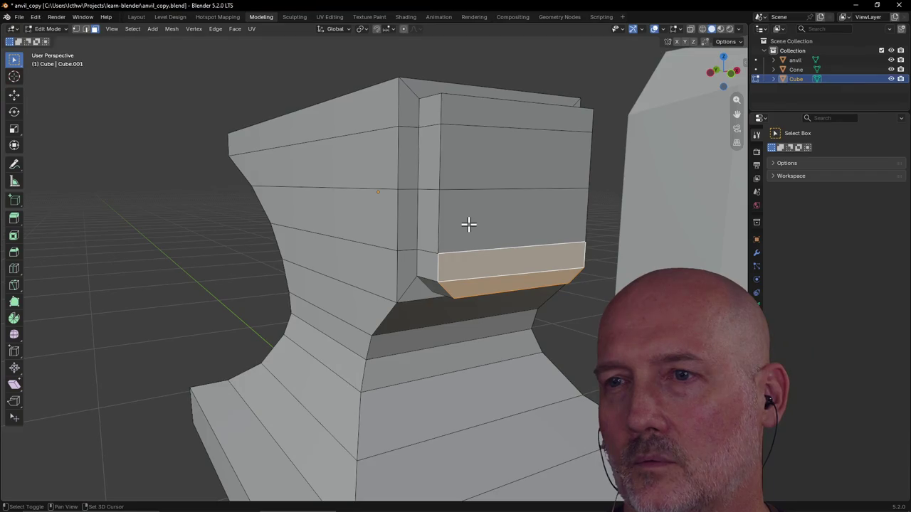
{"action": "left_click", "coordinate": [468, 225], "text": "shift"}
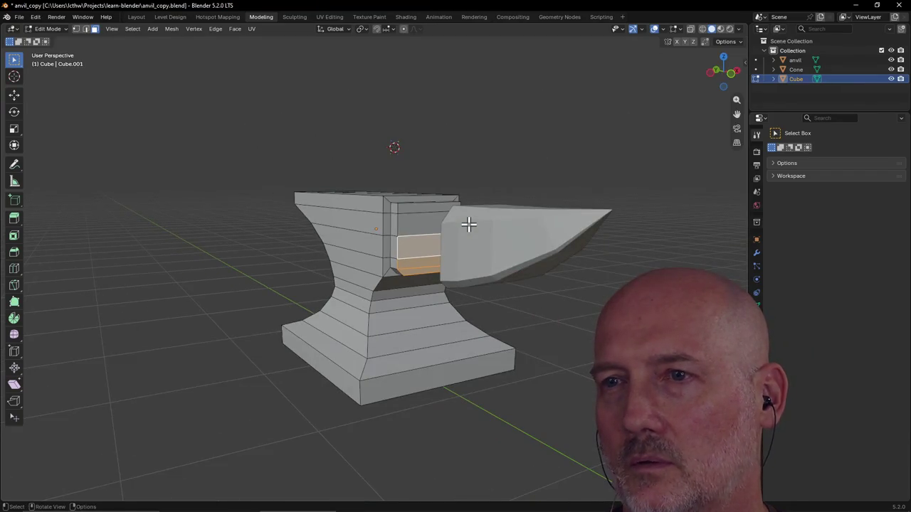
{"action": "scroll", "coordinate": [468, 225], "scroll_direction": "up", "scroll_amount": 3}
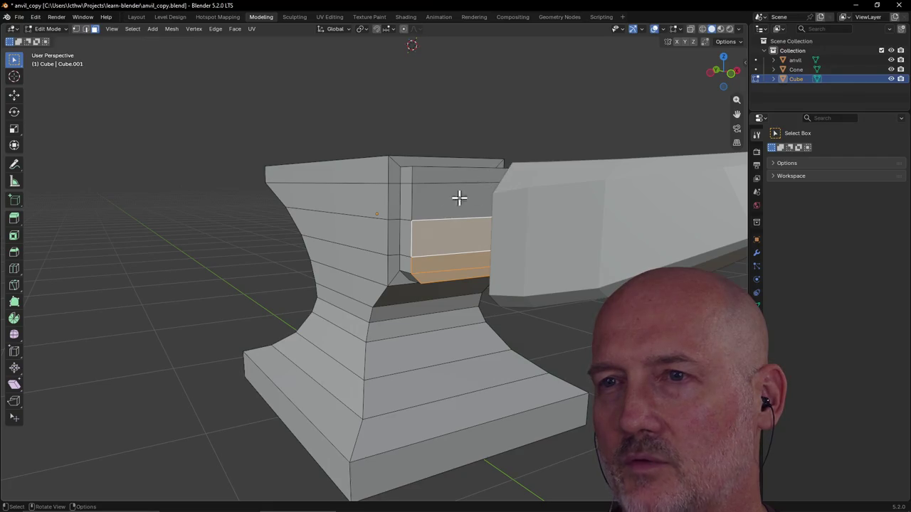
{"action": "scroll", "coordinate": [454, 200], "scroll_direction": "up", "scroll_amount": 2}
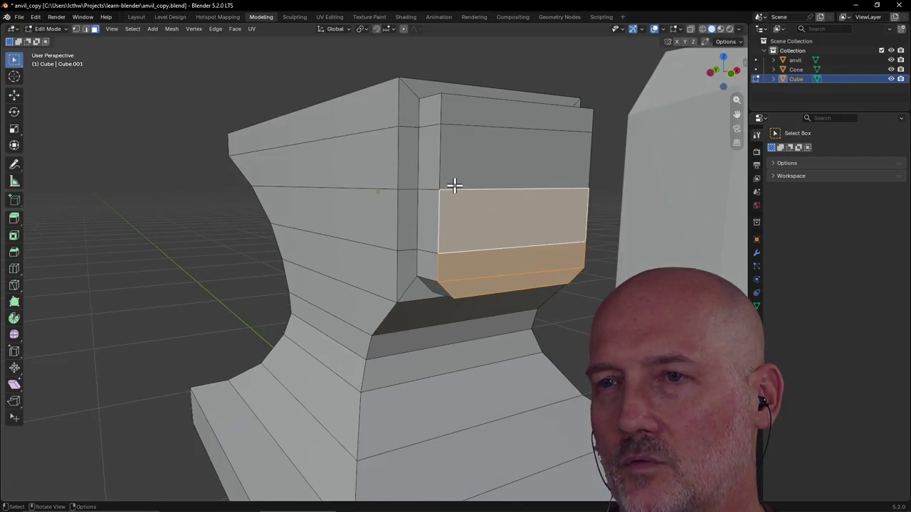
Delete the selected faces to leave an opening, then return to Object Mode in Layout.
{"action": "key", "text": "x"}
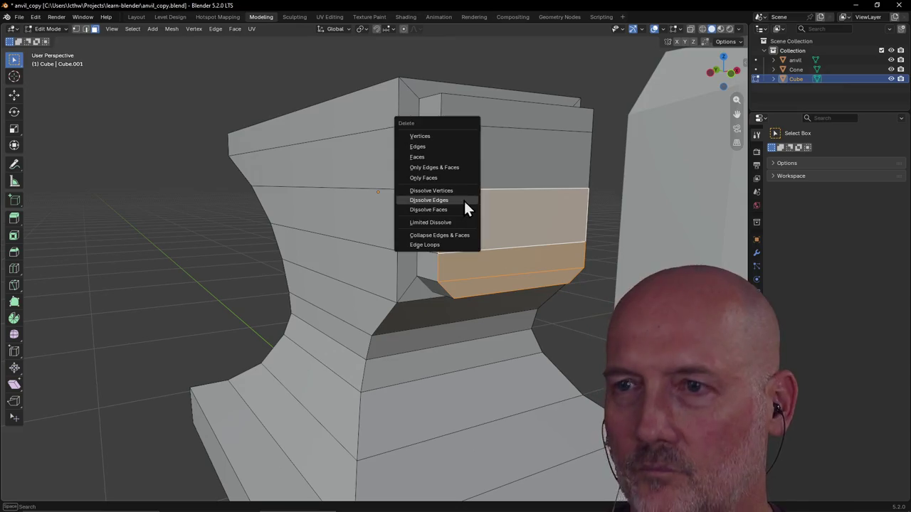
{"action": "left_click", "coordinate": [439, 156]}
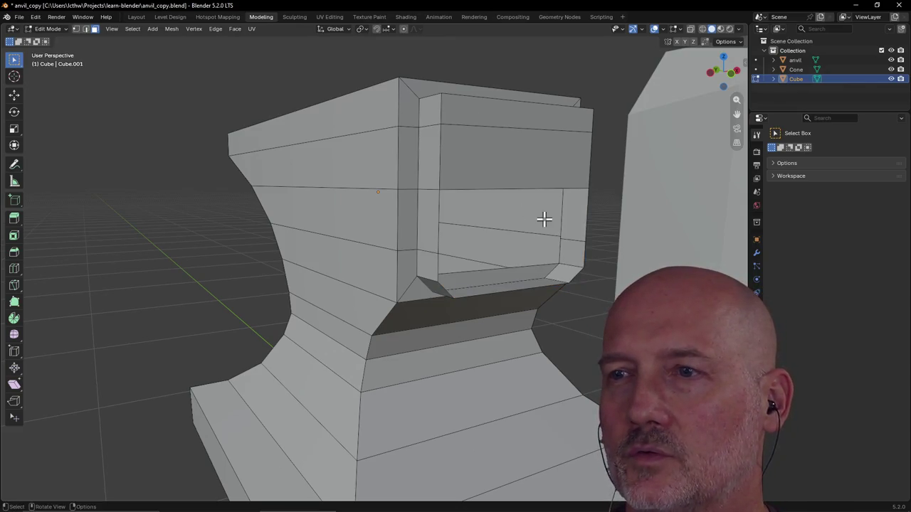
{"action": "scroll", "coordinate": [545, 218], "scroll_direction": "down", "scroll_amount": 5}
{"action": "middle_click_drag", "start_coordinate": [545, 218], "coordinate": [556, 228]}
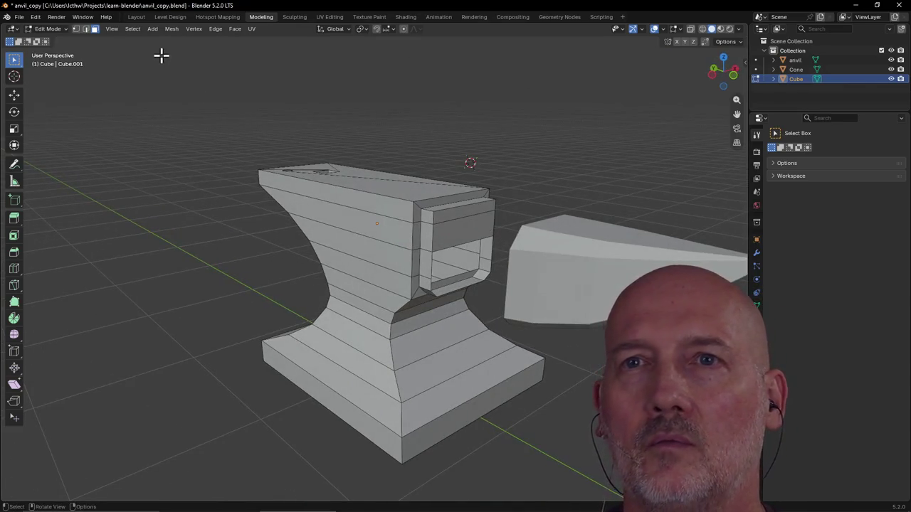
{"action": "left_click", "coordinate": [136, 18]}
{"action": "left_click", "coordinate": [205, 292]}
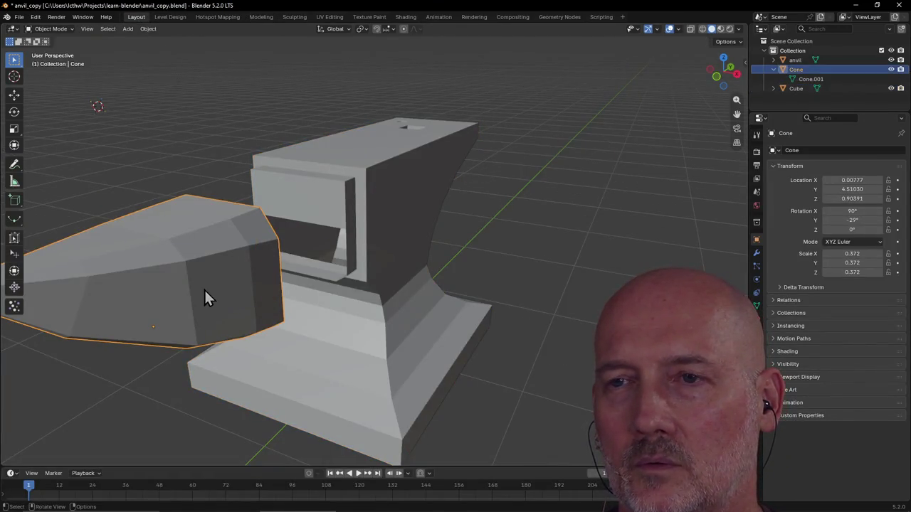
{"action": "key", "text": "g"}
{"action": "key", "text": "y"}
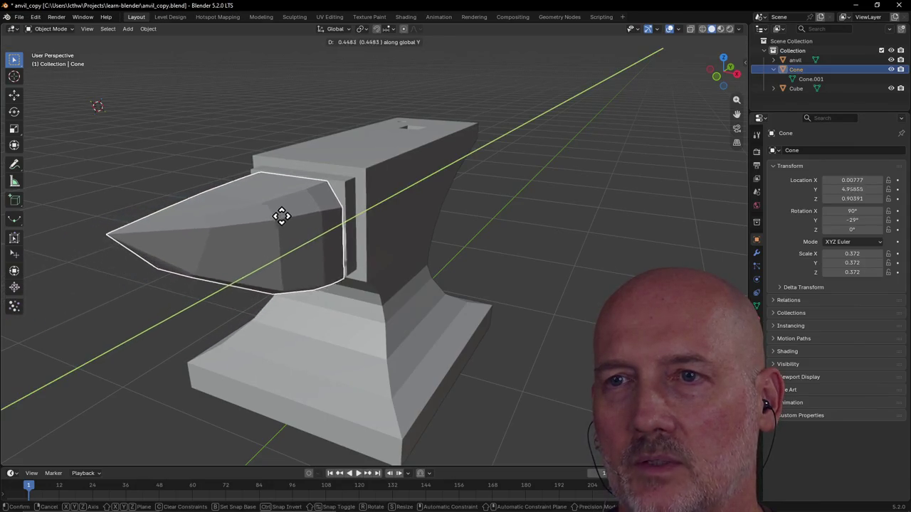
{"action": "left_click", "coordinate": [285, 212]}
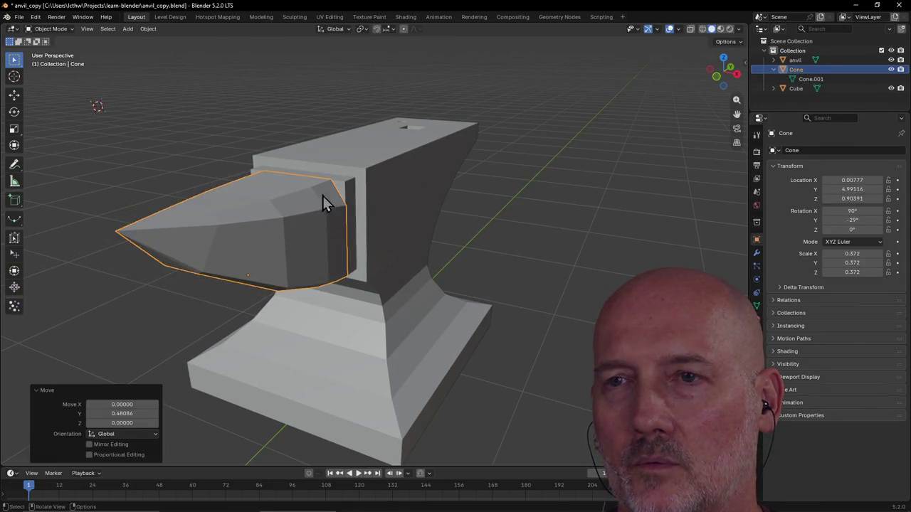
{"action": "scroll", "coordinate": [319, 195], "scroll_direction": "up", "scroll_amount": 4}
{"action": "mouse_move", "coordinate": [319, 195]}
{"action": "middle_mouse_down"}
{"action": "mouse_move", "coordinate": [386, 161]}
{"action": "mouse_move", "coordinate": [401, 181]}
{"action": "mouse_move", "coordinate": [431, 183]}
{"action": "mouse_move", "coordinate": [396, 203]}
{"action": "mouse_move", "coordinate": [407, 201]}
{"action": "middle_mouse_up"}
{"action": "scroll", "coordinate": [397, 203], "scroll_direction": "down", "scroll_amount": 4}
{"action": "left_click", "coordinate": [366, 228]}
{"action": "scroll", "coordinate": [504, 197], "scroll_direction": "up", "scroll_amount": 3}
{"action": "middle_click_drag", "start_coordinate": [504, 197], "coordinate": [486, 208]}
{"action": "left_click", "coordinate": [576, 205]}
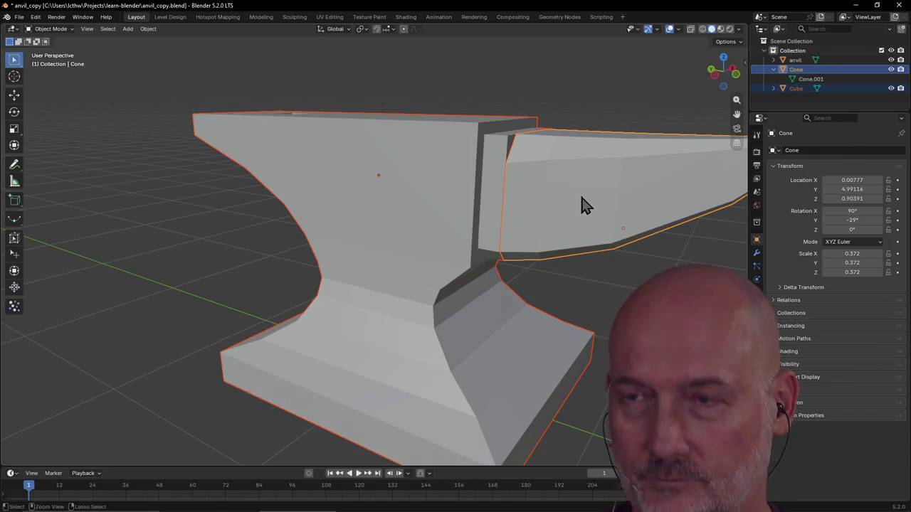
{"action": "key", "text": "ctrl+j"}
{"action": "scroll", "coordinate": [543, 197], "scroll_direction": "up", "scroll_amount": 4}
{"action": "scroll", "coordinate": [545, 197], "scroll_direction": "down", "scroll_amount": 2}
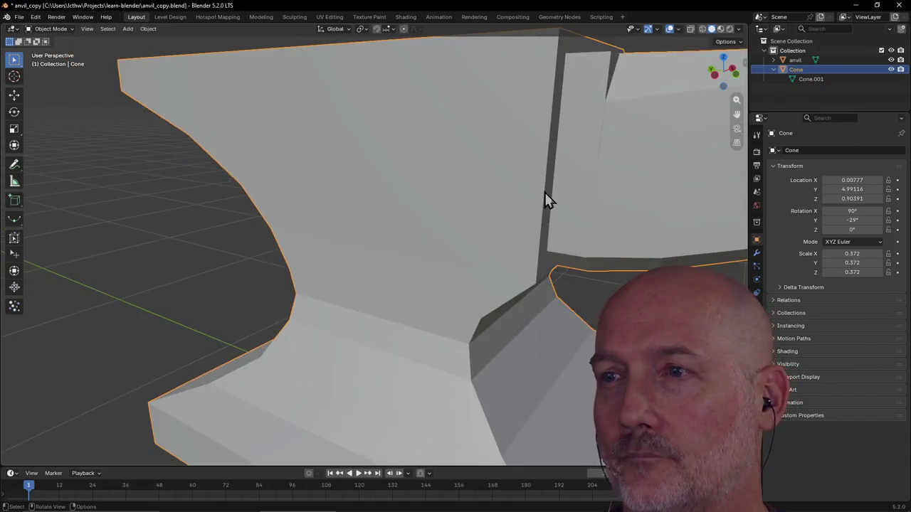
{"action": "scroll", "coordinate": [533, 197], "scroll_direction": "up", "scroll_amount": 1}
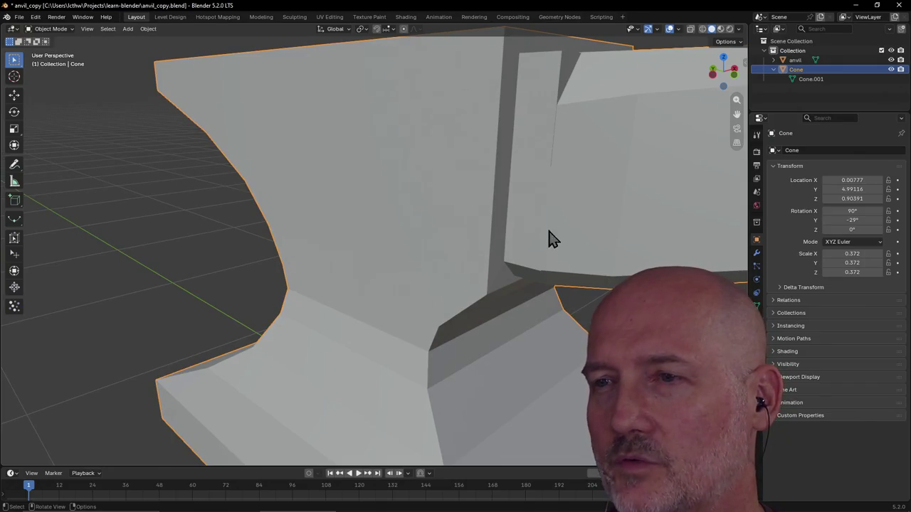
{"action": "mouse_move", "coordinate": [543, 283]}
{"action": "middle_mouse_down"}
{"action": "mouse_move", "coordinate": [508, 266]}
{"action": "mouse_move", "coordinate": [446, 266]}
{"action": "mouse_move", "coordinate": [426, 283]}
{"action": "middle_mouse_up"}
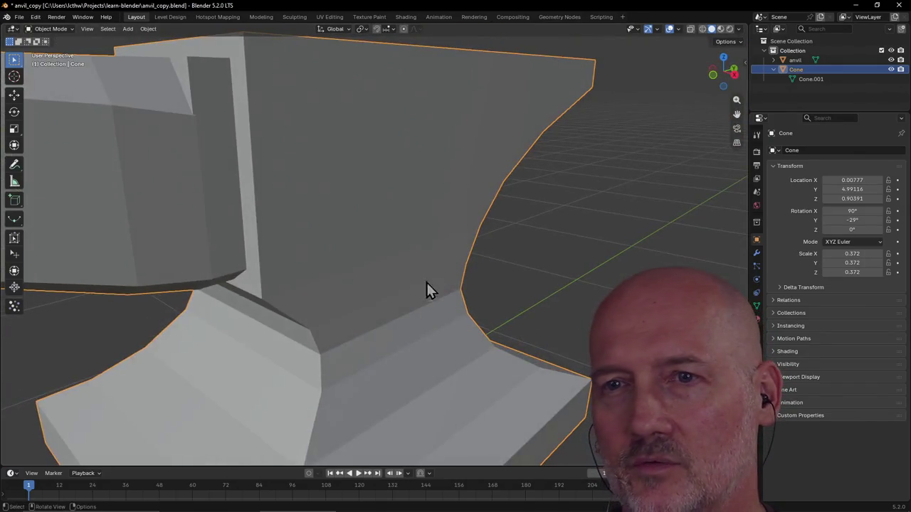
{"action": "scroll", "coordinate": [214, 242], "scroll_direction": "down", "scroll_amount": 2}
{"action": "mouse_move", "coordinate": [214, 238]}
{"action": "middle_mouse_down"}
{"action": "mouse_move", "coordinate": [232, 219]}
{"action": "mouse_move", "coordinate": [226, 250]}
{"action": "mouse_move", "coordinate": [236, 245]}
{"action": "mouse_move", "coordinate": [220, 287]}
{"action": "mouse_move", "coordinate": [283, 278]}
{"action": "mouse_move", "coordinate": [350, 290]}
{"action": "middle_mouse_up"}
{"action": "scroll", "coordinate": [233, 238], "scroll_direction": "down", "scroll_amount": 1}
{"action": "scroll", "coordinate": [233, 239], "scroll_direction": "down", "scroll_amount": 4}
{"action": "left_click", "coordinate": [220, 288]}
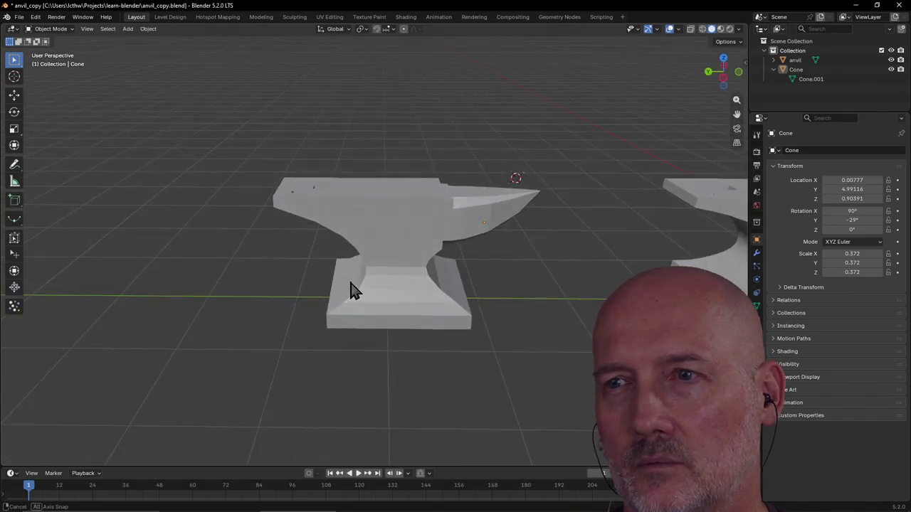
{"action": "mouse_move", "coordinate": [464, 260]}
{"action": "middle_mouse_down"}
{"action": "mouse_move", "coordinate": [561, 261]}
{"action": "mouse_move", "coordinate": [514, 250]}
{"action": "mouse_move", "coordinate": [573, 249]}
{"action": "mouse_move", "coordinate": [541, 269]}
{"action": "mouse_move", "coordinate": [477, 247]}
{"action": "mouse_move", "coordinate": [488, 227]}
{"action": "mouse_move", "coordinate": [524, 274]}
{"action": "mouse_move", "coordinate": [469, 244]}
{"action": "mouse_move", "coordinate": [578, 230]}
{"action": "mouse_move", "coordinate": [505, 244]}
{"action": "mouse_move", "coordinate": [443, 215]}
{"action": "mouse_move", "coordinate": [431, 220]}
{"action": "mouse_move", "coordinate": [474, 204]}
{"action": "mouse_move", "coordinate": [388, 230]}
{"action": "middle_mouse_up"}
{"action": "scroll", "coordinate": [443, 222], "scroll_direction": "up", "scroll_amount": 4}
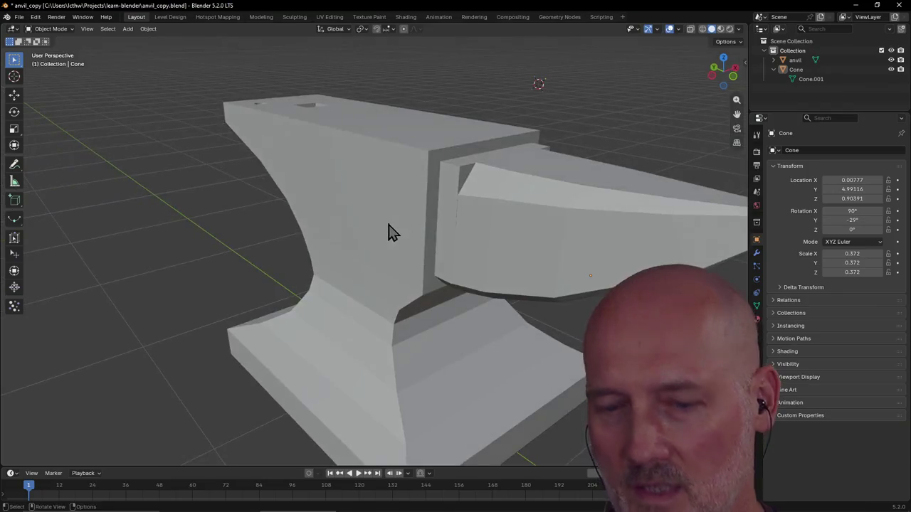
{"action": "left_click", "coordinate": [420, 233]}
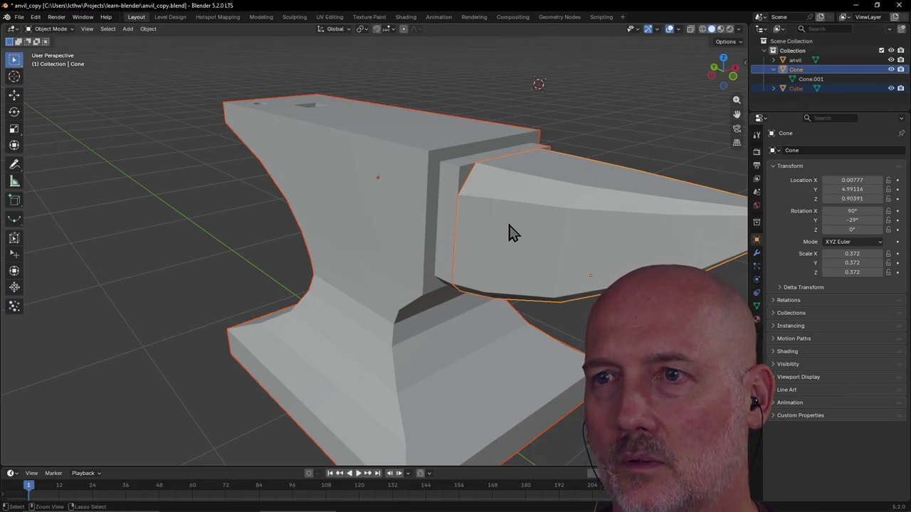
{"action": "left_click", "coordinate": [436, 246]}
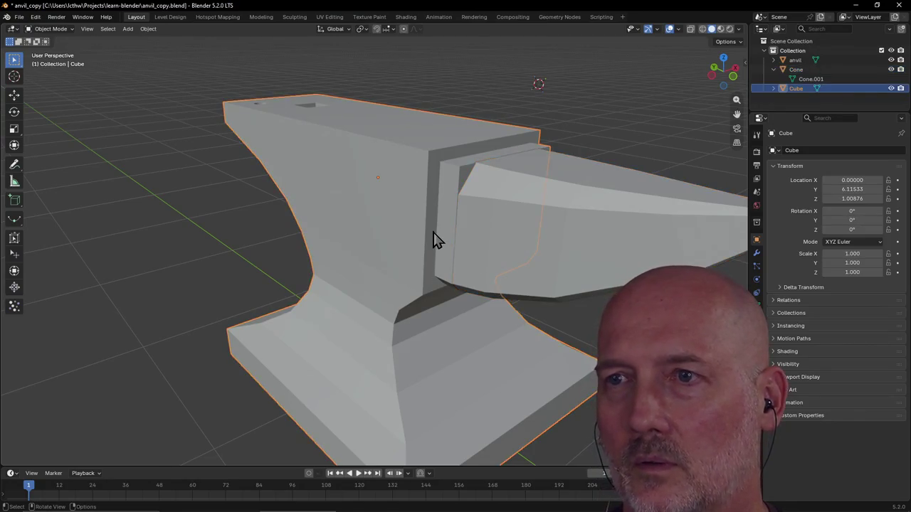
{"action": "scroll", "coordinate": [488, 201], "scroll_direction": "up", "scroll_amount": 2}
{"action": "scroll", "coordinate": [488, 204], "scroll_direction": "up", "scroll_amount": 3}
{"action": "scroll", "coordinate": [596, 198], "scroll_direction": "down", "scroll_amount": 1}
{"action": "scroll", "coordinate": [596, 198], "scroll_direction": "down", "scroll_amount": 4}
{"action": "left_click", "coordinate": [541, 225], "text": "shift"}
{"action": "left_click", "coordinate": [363, 234], "text": "shift"}
{"action": "left_click", "coordinate": [260, 16]}
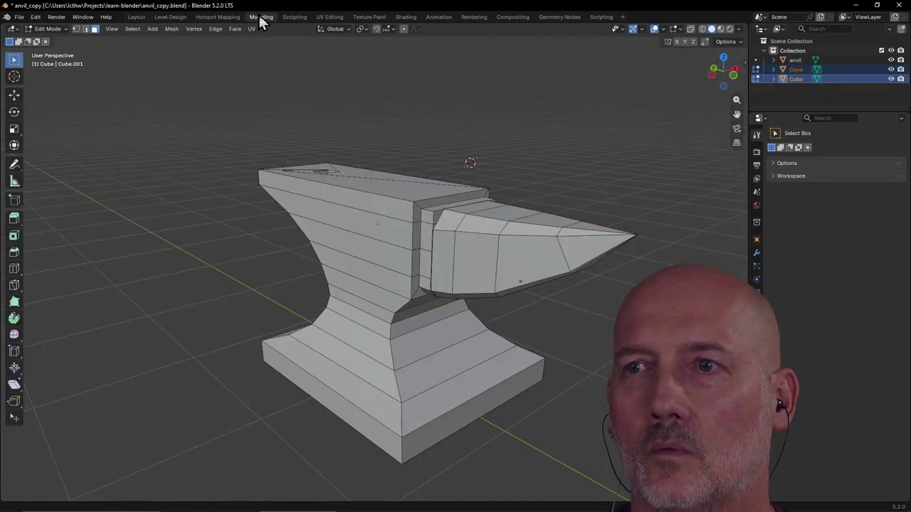
{"action": "scroll", "coordinate": [441, 306], "scroll_direction": "up", "scroll_amount": 2}
{"action": "scroll", "coordinate": [468, 297], "scroll_direction": "up", "scroll_amount": 2}
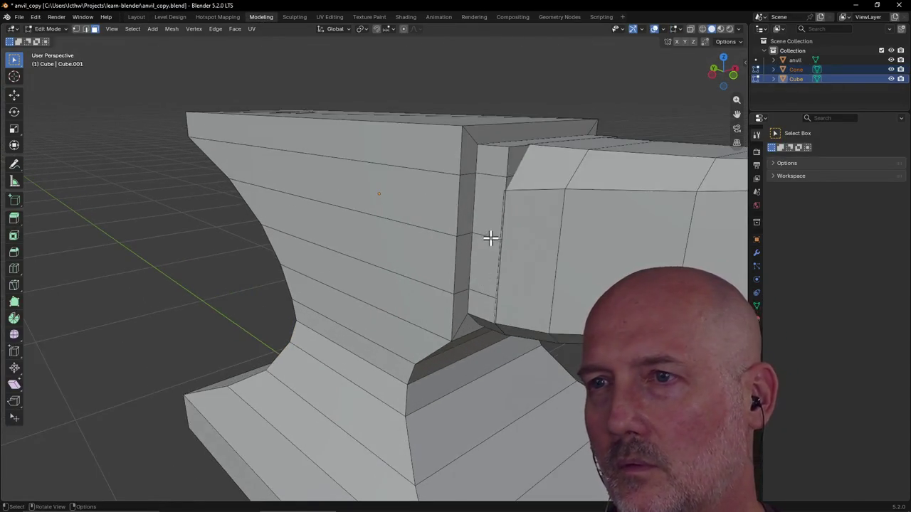
{"action": "scroll", "coordinate": [509, 201], "scroll_direction": "up", "scroll_amount": 1}
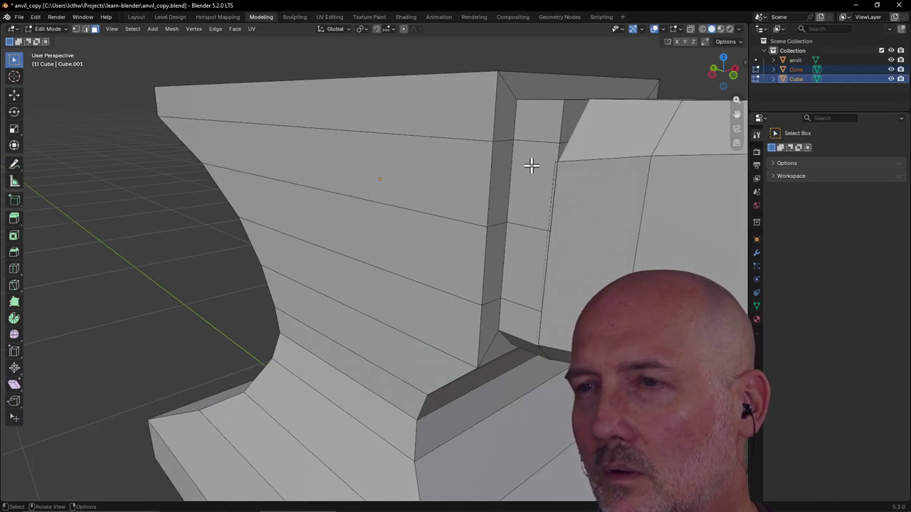
{"action": "left_click", "coordinate": [532, 166]}
{"action": "left_click", "coordinate": [573, 172]}
{"action": "middle_click_drag", "start_coordinate": [574, 171], "coordinate": [585, 173]}
{"action": "left_click", "coordinate": [585, 173]}
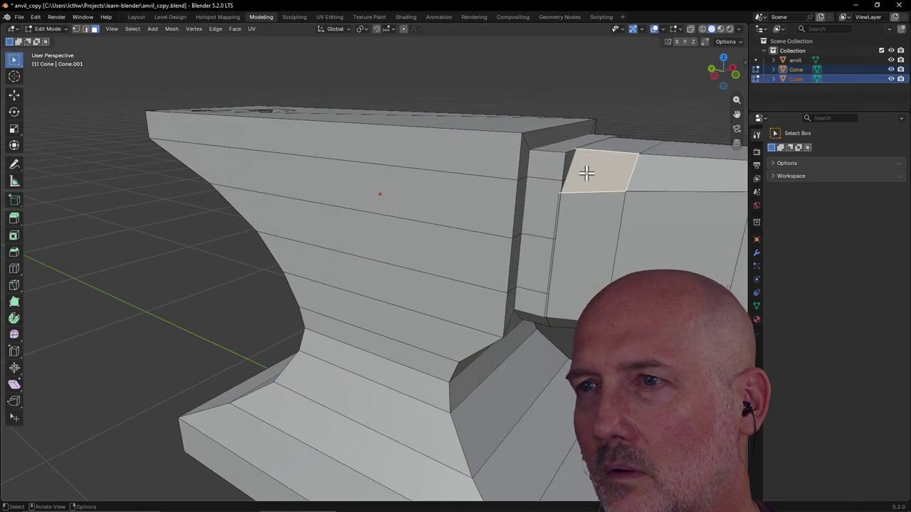
{"action": "scroll", "coordinate": [591, 184], "scroll_direction": "down", "scroll_amount": 4}
{"action": "scroll", "coordinate": [591, 184], "scroll_direction": "down", "scroll_amount": 2}
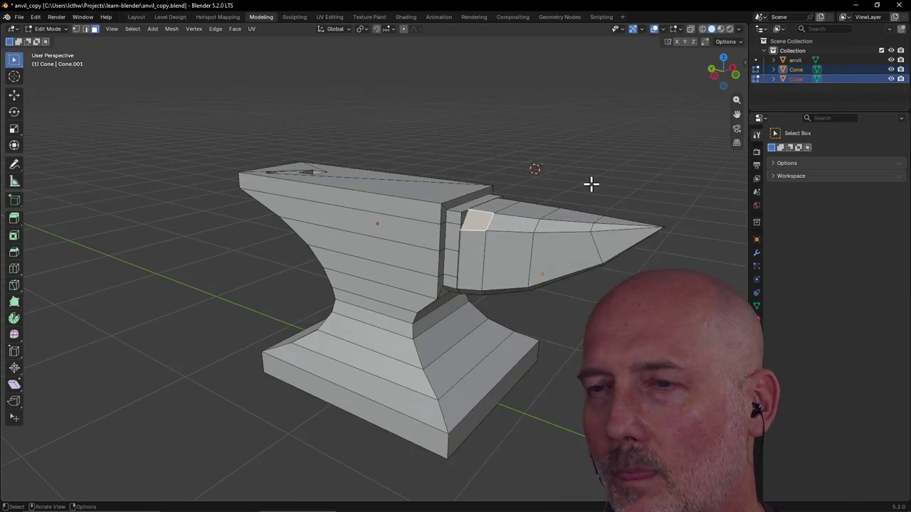
{"action": "scroll", "coordinate": [591, 184], "scroll_direction": "up", "scroll_amount": 3}
{"action": "scroll", "coordinate": [591, 185], "scroll_direction": "up", "scroll_amount": 3}
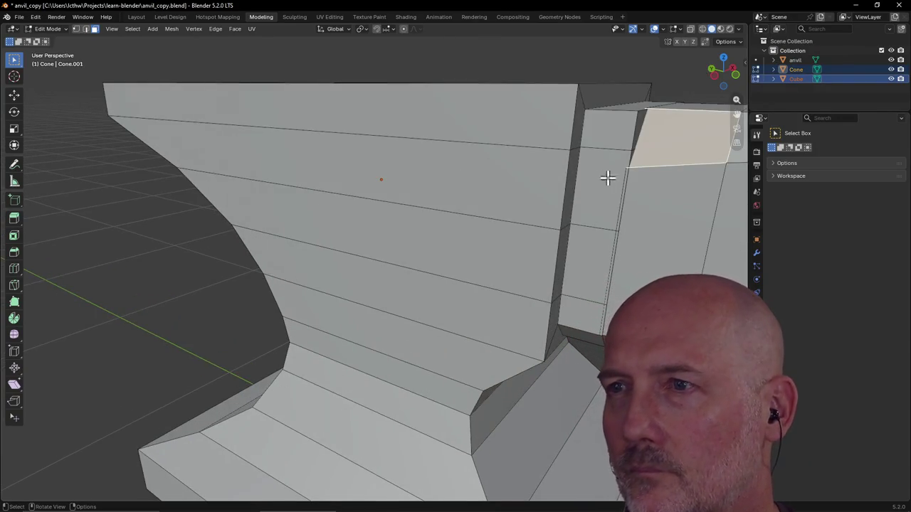
{"action": "mouse_move", "coordinate": [622, 159]}
{"action": "middle_mouse_down"}
{"action": "mouse_move", "coordinate": [595, 165]}
{"action": "mouse_move", "coordinate": [618, 145]}
{"action": "mouse_move", "coordinate": [618, 158]}
{"action": "mouse_move", "coordinate": [610, 152]}
{"action": "middle_mouse_up"}
{"action": "scroll", "coordinate": [595, 164], "scroll_direction": "up", "scroll_amount": 2}
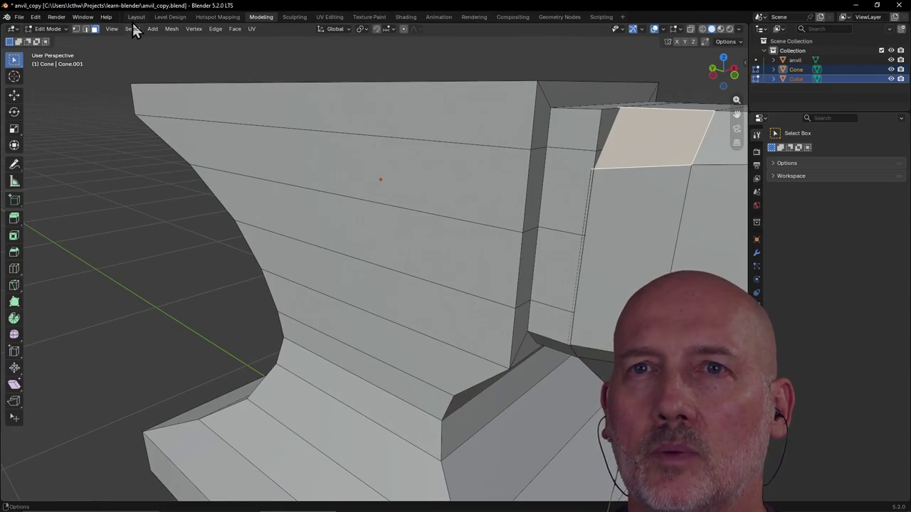
{"action": "left_click", "coordinate": [135, 17]}
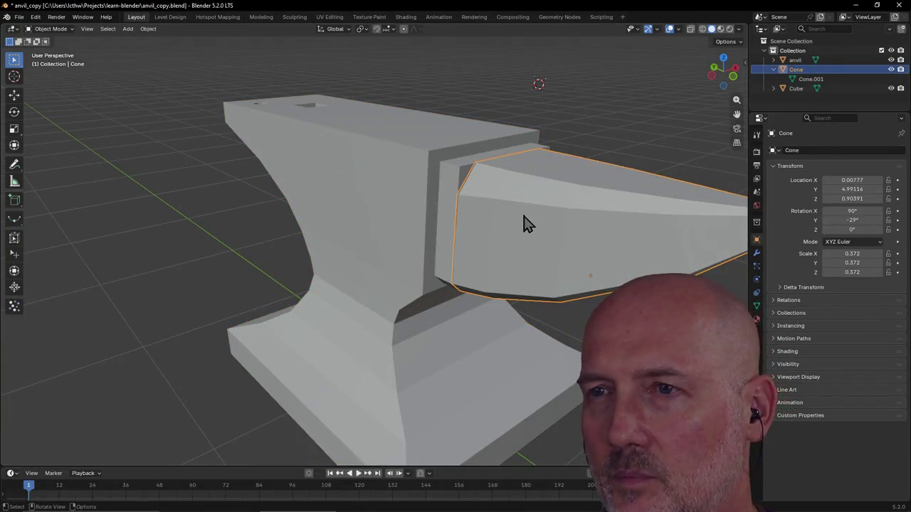
Nudge the horn slightly along the Y axis toward the anvil body.
{"action": "scroll", "coordinate": [523, 222], "scroll_direction": "up", "scroll_amount": 2}
{"action": "scroll", "coordinate": [523, 223], "scroll_direction": "up", "scroll_amount": 2}
{"action": "key", "text": "g"}
{"action": "key", "text": "y"}
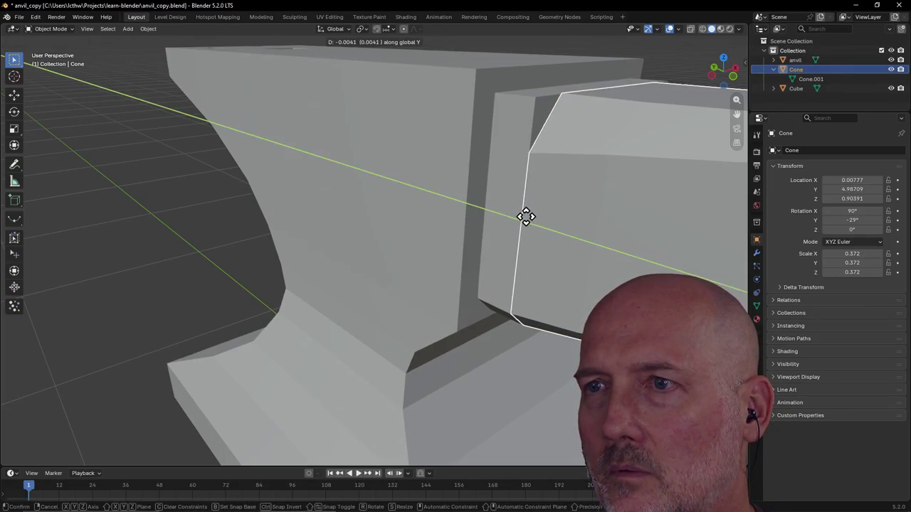
{"action": "left_click", "coordinate": [525, 217]}
Put the anvil body in Edit Mode and zoom in on the horn joint.
{"action": "scroll", "coordinate": [562, 237], "scroll_direction": "up", "scroll_amount": 3}
{"action": "left_click", "coordinate": [633, 227]}
{"action": "scroll", "coordinate": [628, 210], "scroll_direction": "down", "scroll_amount": 5}
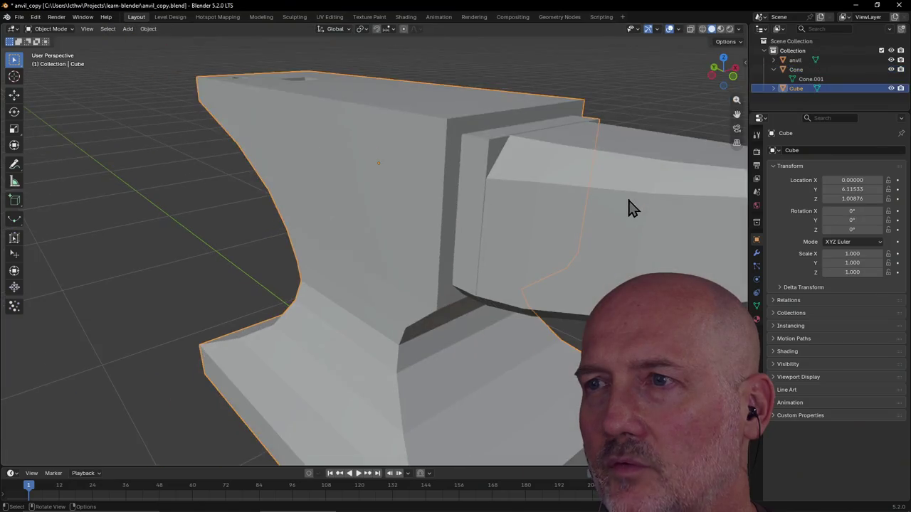
{"action": "scroll", "coordinate": [511, 163], "scroll_direction": "up", "scroll_amount": 2}
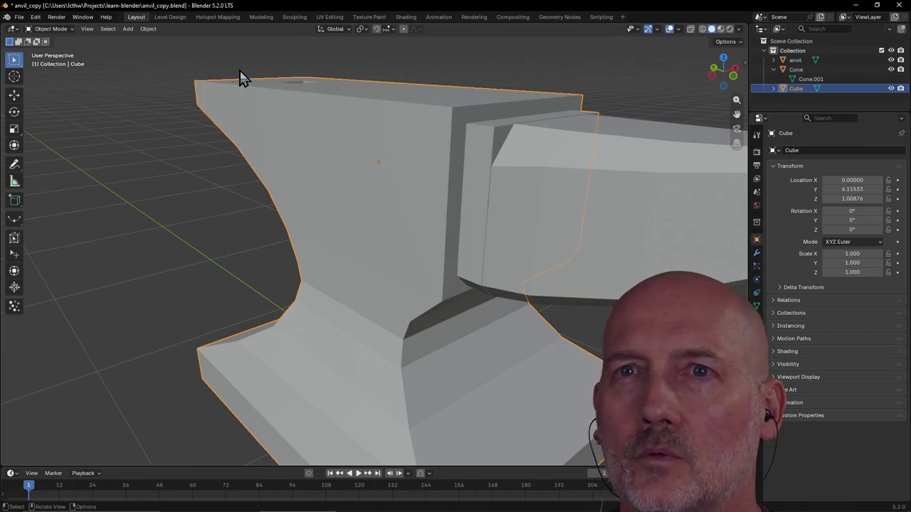
{"action": "left_click", "coordinate": [261, 16]}
{"action": "scroll", "coordinate": [538, 133], "scroll_direction": "down", "scroll_amount": 2}
{"action": "middle_click_drag", "start_coordinate": [538, 133], "coordinate": [523, 127]}
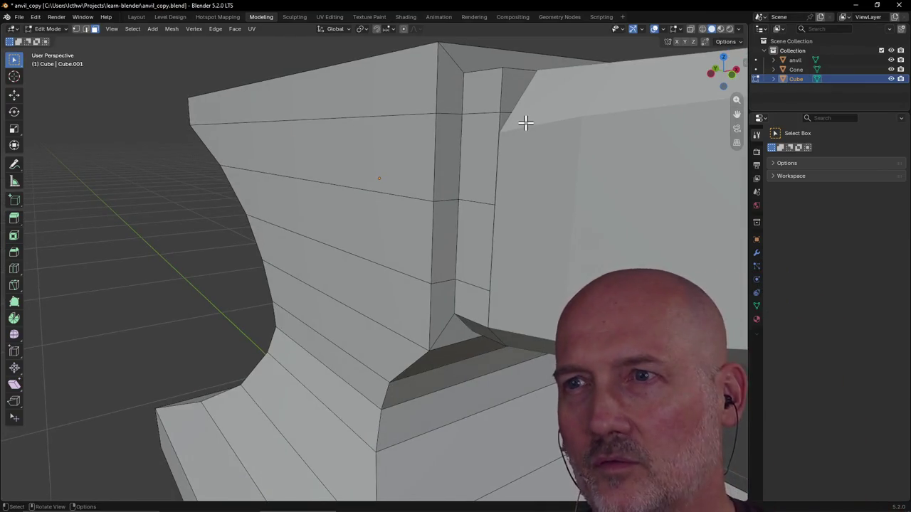
{"action": "scroll", "coordinate": [524, 124], "scroll_direction": "up", "scroll_amount": 3}
{"action": "scroll", "coordinate": [546, 84], "scroll_direction": "down", "scroll_amount": 2}
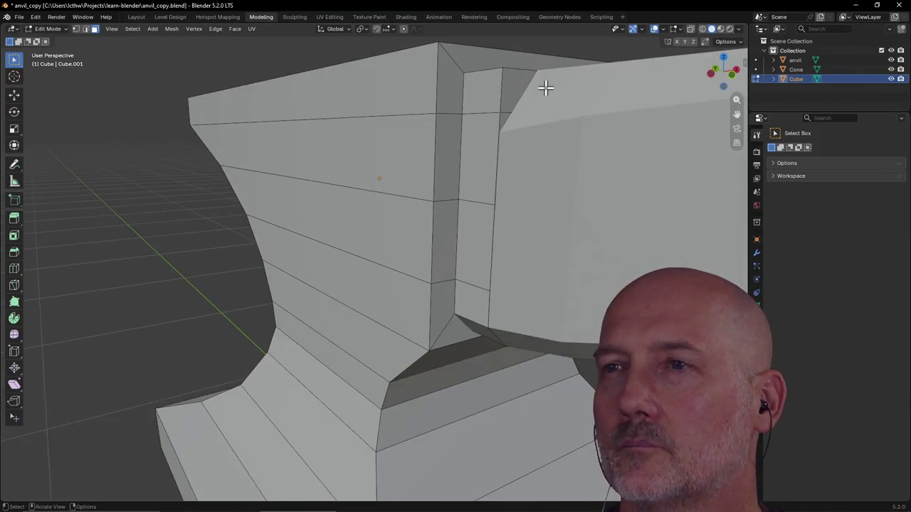
Inspect the face and edge at the horn joint, then return to Object Mode with the body active.
{"action": "left_click", "coordinate": [483, 129]}
{"action": "left_click", "coordinate": [522, 141]}
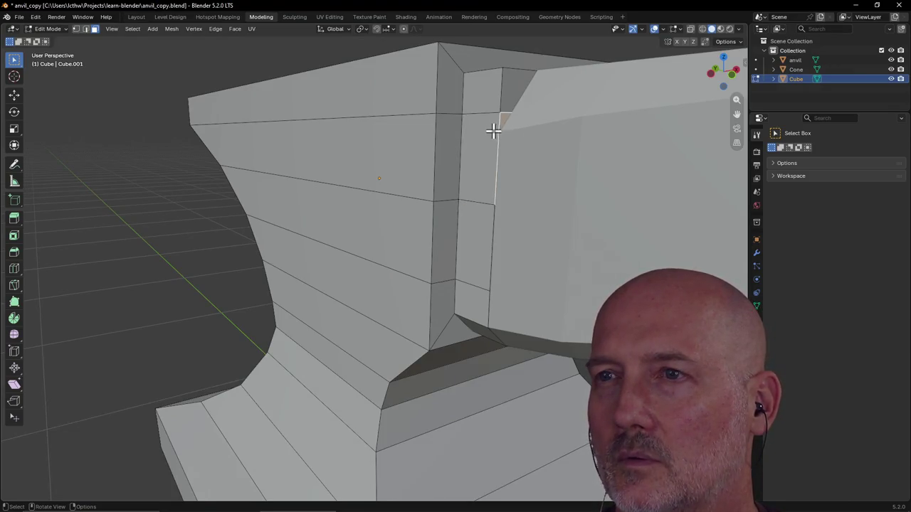
{"action": "scroll", "coordinate": [495, 129], "scroll_direction": "up", "scroll_amount": 2}
{"action": "middle_click_drag", "start_coordinate": [501, 145], "coordinate": [504, 160]}
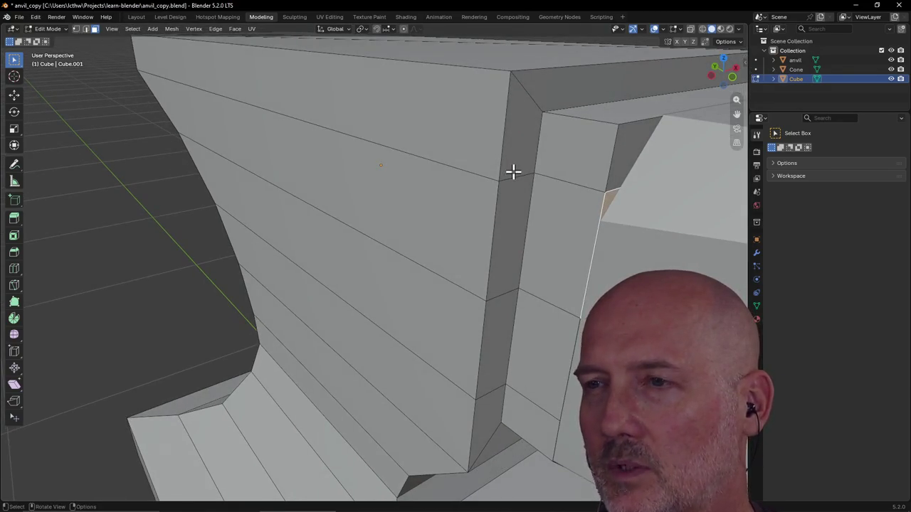
{"action": "mouse_move", "coordinate": [539, 234]}
{"action": "middle_mouse_down"}
{"action": "mouse_move", "coordinate": [533, 207]}
{"action": "mouse_move", "coordinate": [546, 193]}
{"action": "middle_mouse_up"}
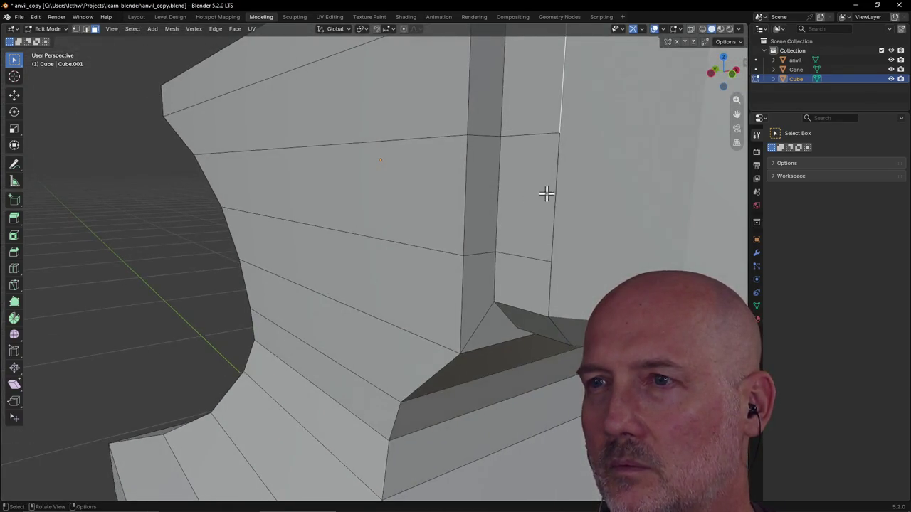
{"action": "left_click", "coordinate": [136, 16]}
{"action": "left_click", "coordinate": [576, 203]}
{"action": "left_click", "coordinate": [466, 211], "text": "shift"}
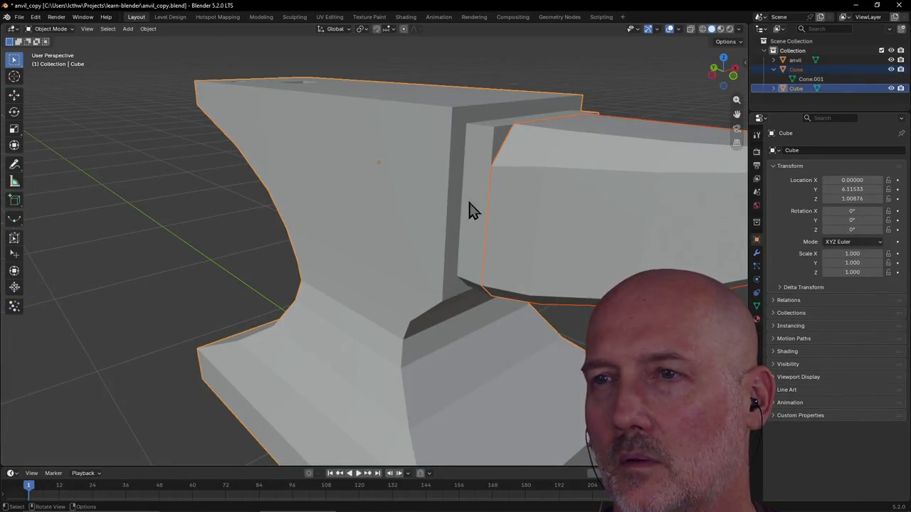
Enter Edit Mode and frame the view on a face of the horn block.
{"action": "scroll", "coordinate": [525, 203], "scroll_direction": "up", "scroll_amount": 4}
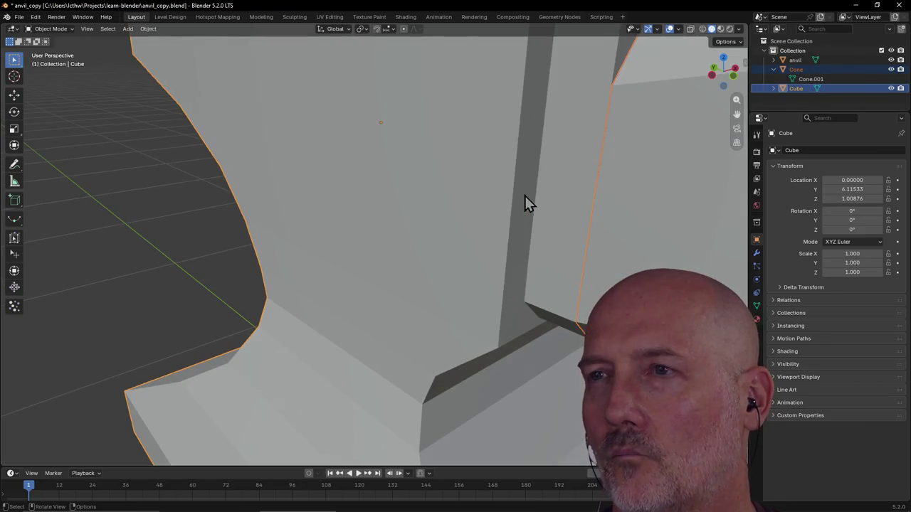
{"action": "left_click", "coordinate": [260, 20]}
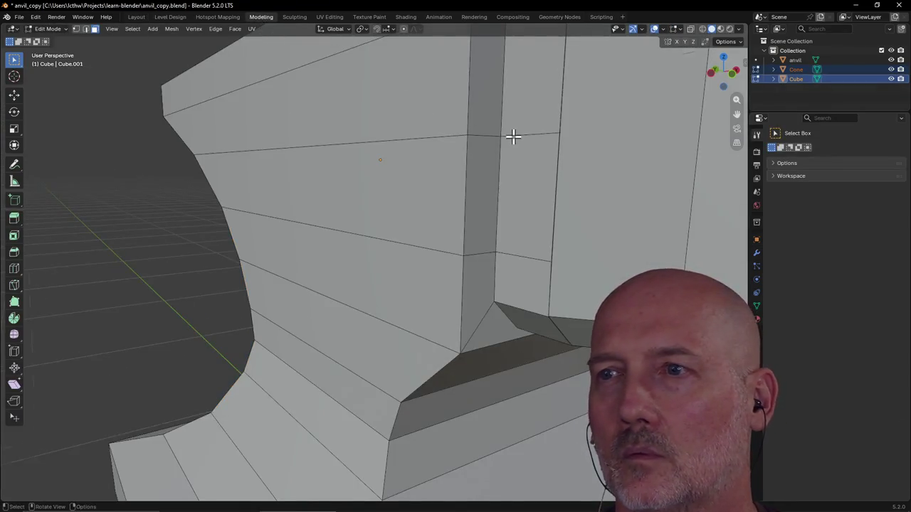
{"action": "left_click", "coordinate": [512, 136]}
{"action": "scroll", "coordinate": [513, 136], "scroll_direction": "down", "scroll_amount": 4}
{"action": "mouse_move", "coordinate": [512, 136]}
{"action": "middle_mouse_down"}
{"action": "mouse_move", "coordinate": [522, 144]}
{"action": "mouse_move", "coordinate": [541, 138]}
{"action": "mouse_move", "coordinate": [578, 161]}
{"action": "middle_mouse_up"}
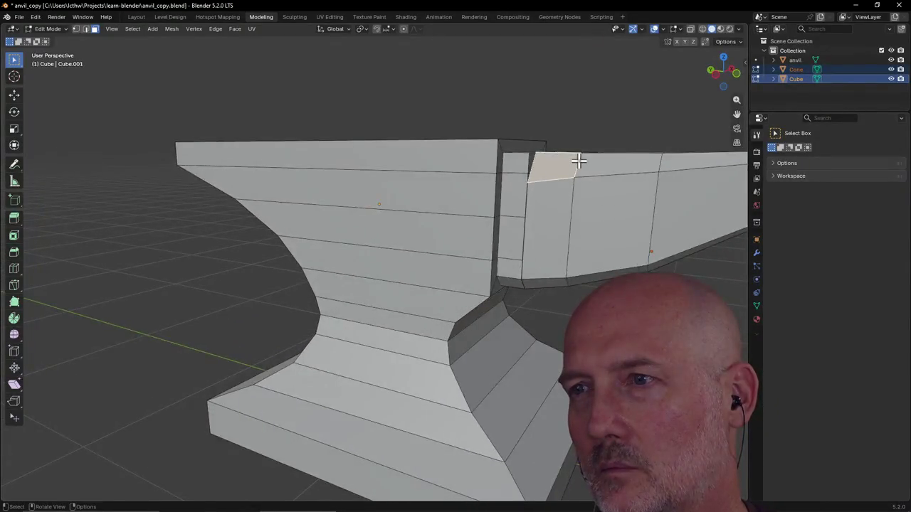
{"action": "scroll", "coordinate": [579, 161], "scroll_direction": "up", "scroll_amount": 3}
{"action": "key", "text": "grave"}
{"action": "left_click", "coordinate": [634, 193]}
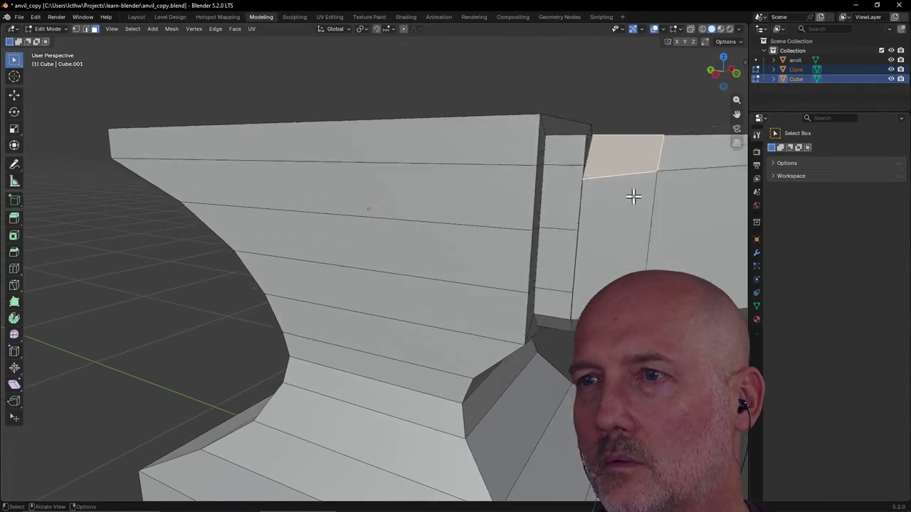
{"action": "scroll", "coordinate": [531, 213], "scroll_direction": "up", "scroll_amount": 3}
{"action": "middle_click_drag", "start_coordinate": [531, 213], "coordinate": [500, 207]}
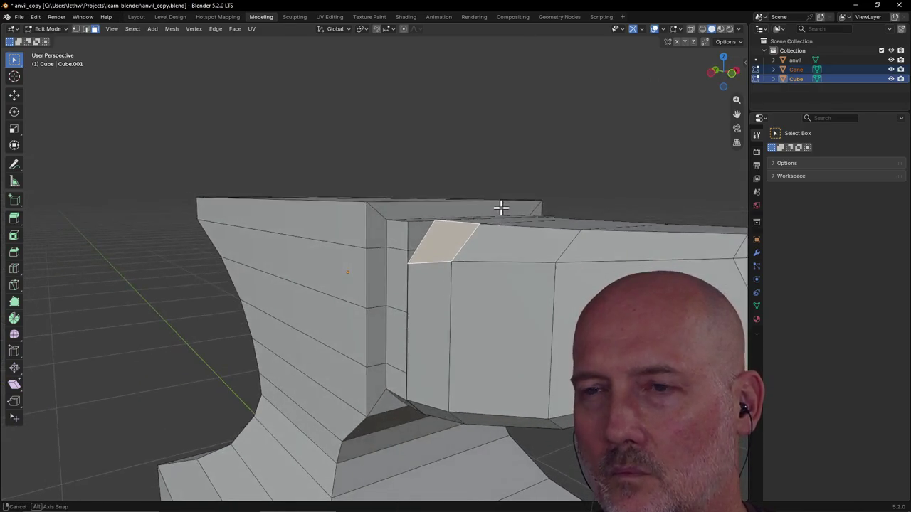
{"action": "scroll", "coordinate": [500, 207], "scroll_direction": "up", "scroll_amount": 2}
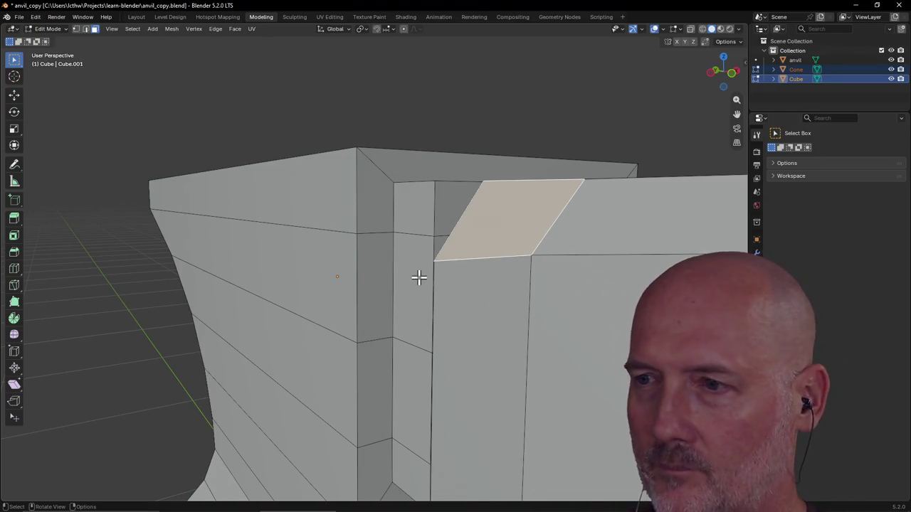
Orbit and zoom around both anvils to compare the low-poly model with the reference.
{"action": "scroll", "coordinate": [417, 275], "scroll_direction": "down", "scroll_amount": 5}
{"action": "scroll", "coordinate": [417, 276], "scroll_direction": "down", "scroll_amount": 3}
{"action": "mouse_move", "coordinate": [418, 279]}
{"action": "middle_mouse_down"}
{"action": "mouse_move", "coordinate": [575, 301]}
{"action": "mouse_move", "coordinate": [531, 337]}
{"action": "mouse_move", "coordinate": [518, 283]}
{"action": "mouse_move", "coordinate": [432, 244]}
{"action": "mouse_move", "coordinate": [391, 238]}
{"action": "mouse_move", "coordinate": [374, 242]}
{"action": "mouse_move", "coordinate": [395, 238]}
{"action": "mouse_move", "coordinate": [421, 271]}
{"action": "mouse_move", "coordinate": [394, 283]}
{"action": "mouse_move", "coordinate": [425, 288]}
{"action": "mouse_move", "coordinate": [376, 291]}
{"action": "mouse_move", "coordinate": [414, 288]}
{"action": "mouse_move", "coordinate": [370, 319]}
{"action": "middle_mouse_up"}
{"action": "scroll", "coordinate": [392, 282], "scroll_direction": "up", "scroll_amount": 4}
{"action": "scroll", "coordinate": [392, 282], "scroll_direction": "up", "scroll_amount": 2}
{"action": "scroll", "coordinate": [394, 283], "scroll_direction": "up", "scroll_amount": 2}
{"action": "scroll", "coordinate": [425, 289], "scroll_direction": "up", "scroll_amount": 1}
{"action": "scroll", "coordinate": [425, 291], "scroll_direction": "down", "scroll_amount": 1}
{"action": "scroll", "coordinate": [376, 294], "scroll_direction": "up", "scroll_amount": 2}
{"action": "scroll", "coordinate": [377, 294], "scroll_direction": "up", "scroll_amount": 2}
{"action": "scroll", "coordinate": [377, 294], "scroll_direction": "down", "scroll_amount": 2}
{"action": "scroll", "coordinate": [377, 294], "scroll_direction": "down", "scroll_amount": 1}
{"action": "scroll", "coordinate": [382, 306], "scroll_direction": "down", "scroll_amount": 1}
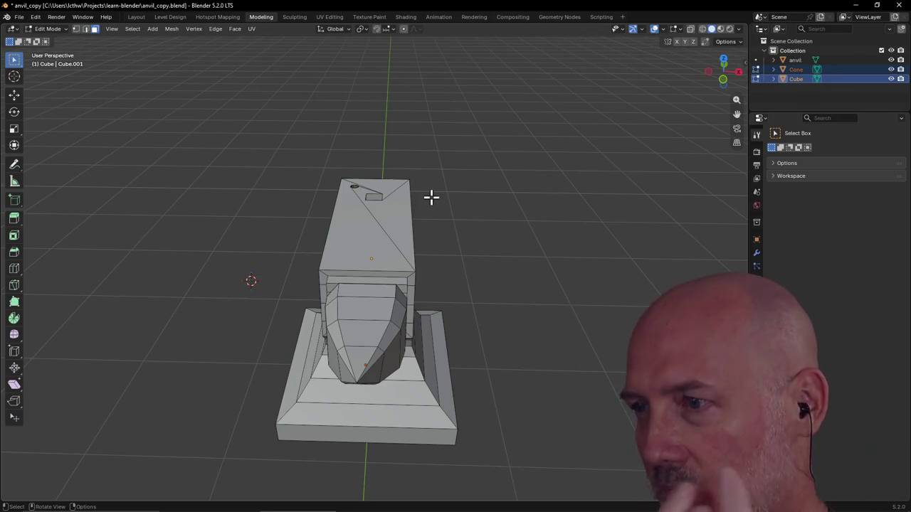
{"action": "mouse_move", "coordinate": [431, 197]}
{"action": "middle_mouse_down"}
{"action": "mouse_move", "coordinate": [463, 166]}
{"action": "mouse_move", "coordinate": [479, 207]}
{"action": "mouse_move", "coordinate": [470, 205]}
{"action": "mouse_move", "coordinate": [392, 354]}
{"action": "mouse_move", "coordinate": [362, 380]}
{"action": "mouse_move", "coordinate": [370, 274]}
{"action": "mouse_move", "coordinate": [335, 299]}
{"action": "mouse_move", "coordinate": [360, 244]}
{"action": "middle_mouse_up"}
{"action": "mouse_move", "coordinate": [342, 346]}
{"action": "middle_mouse_down"}
{"action": "mouse_move", "coordinate": [325, 320]}
{"action": "mouse_move", "coordinate": [349, 396]}
{"action": "mouse_move", "coordinate": [386, 325]}
{"action": "mouse_move", "coordinate": [356, 352]}
{"action": "middle_mouse_up"}
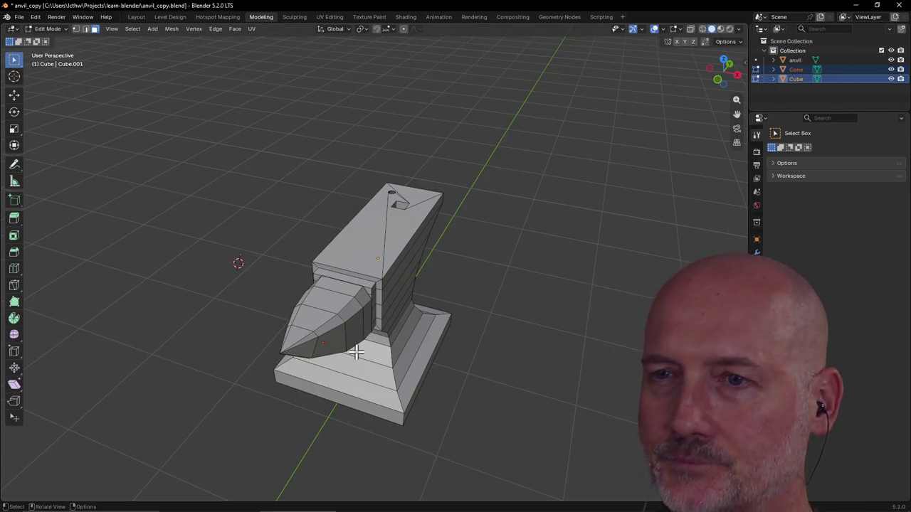
{"action": "scroll", "coordinate": [403, 322], "scroll_direction": "up", "scroll_amount": 3}
{"action": "scroll", "coordinate": [403, 322], "scroll_direction": "up", "scroll_amount": 2}
{"action": "scroll", "coordinate": [402, 321], "scroll_direction": "down", "scroll_amount": 6}
{"action": "mouse_move", "coordinate": [403, 320]}
{"action": "middle_mouse_down"}
{"action": "mouse_move", "coordinate": [412, 299]}
{"action": "mouse_move", "coordinate": [411, 308]}
{"action": "middle_mouse_up"}
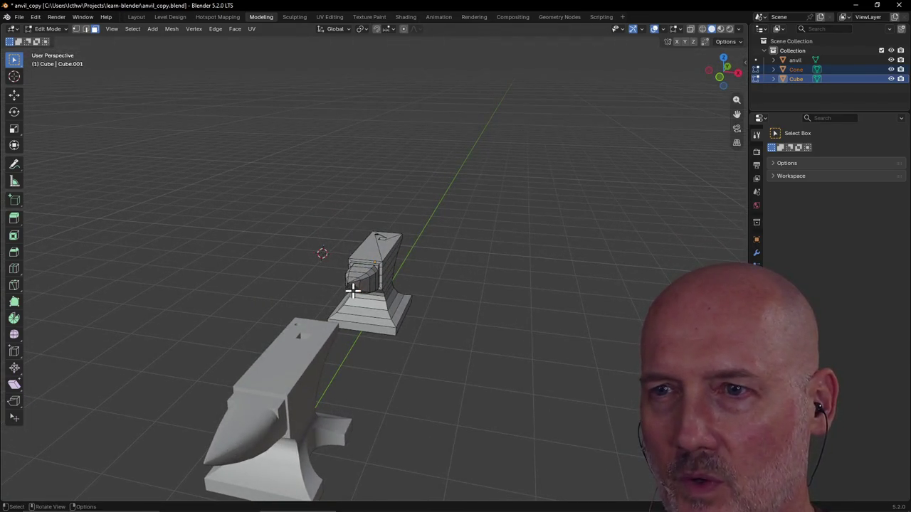
{"action": "scroll", "coordinate": [352, 290], "scroll_direction": "up", "scroll_amount": 3}
{"action": "scroll", "coordinate": [365, 291], "scroll_direction": "up", "scroll_amount": 2}
{"action": "scroll", "coordinate": [355, 303], "scroll_direction": "down", "scroll_amount": 4}
{"action": "scroll", "coordinate": [354, 301], "scroll_direction": "down", "scroll_amount": 2}
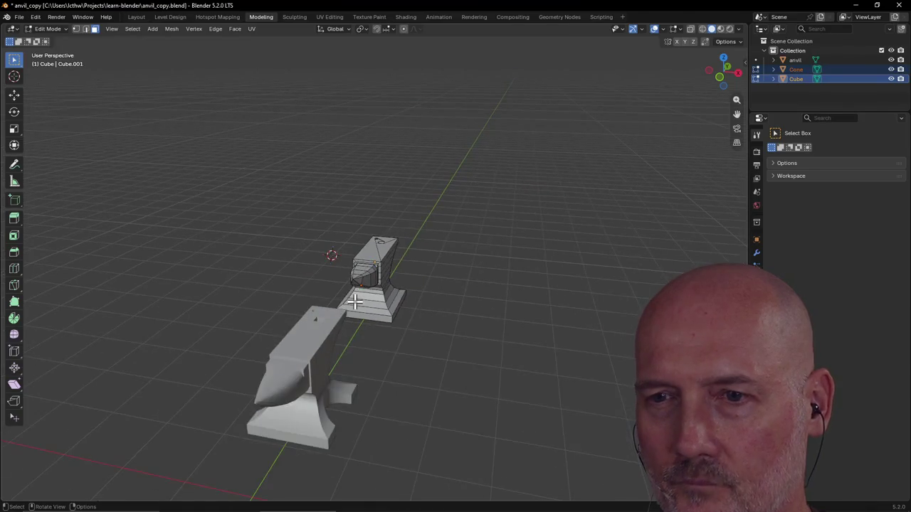
{"action": "scroll", "coordinate": [355, 303], "scroll_direction": "up", "scroll_amount": 4}
{"action": "mouse_move", "coordinate": [355, 301]}
{"action": "middle_mouse_down"}
{"action": "mouse_move", "coordinate": [448, 305]}
{"action": "mouse_move", "coordinate": [454, 271]}
{"action": "middle_mouse_up"}
{"action": "scroll", "coordinate": [448, 305], "scroll_direction": "up", "scroll_amount": 4}
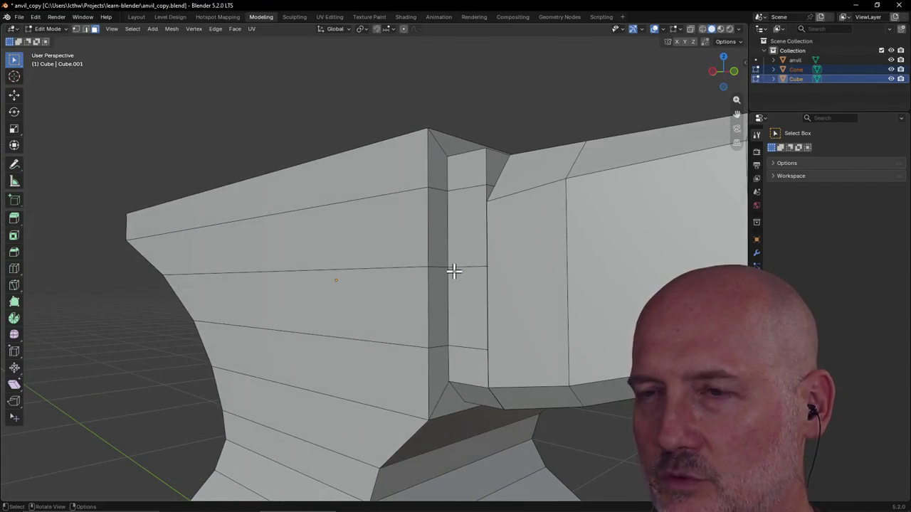
{"action": "scroll", "coordinate": [483, 266], "scroll_direction": "down", "scroll_amount": 5}
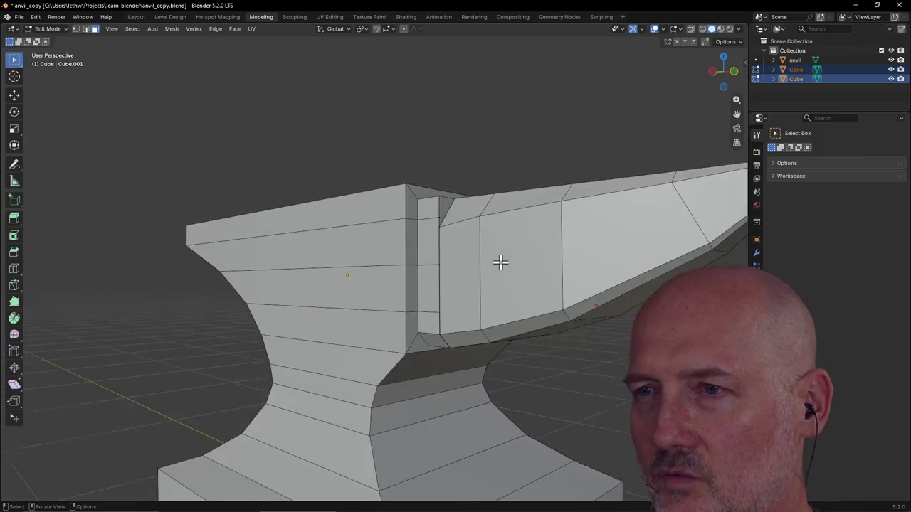
{"action": "scroll", "coordinate": [501, 263], "scroll_direction": "down", "scroll_amount": 1}
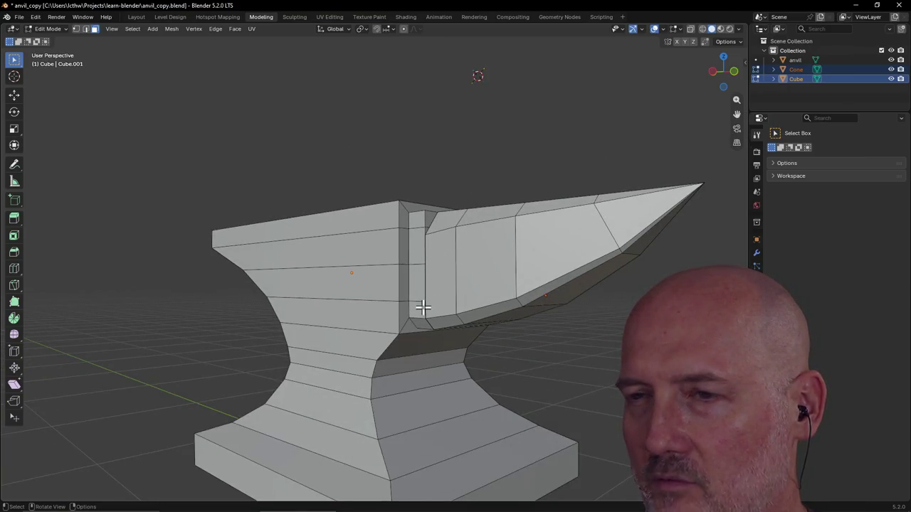
{"action": "scroll", "coordinate": [423, 257], "scroll_direction": "up", "scroll_amount": 3}
Box-select the faces where the horn block meets the body.
{"action": "mouse_move", "coordinate": [450, 278]}
{"action": "middle_mouse_down"}
{"action": "mouse_move", "coordinate": [448, 269]}
{"action": "mouse_move", "coordinate": [446, 286]}
{"action": "middle_mouse_up"}
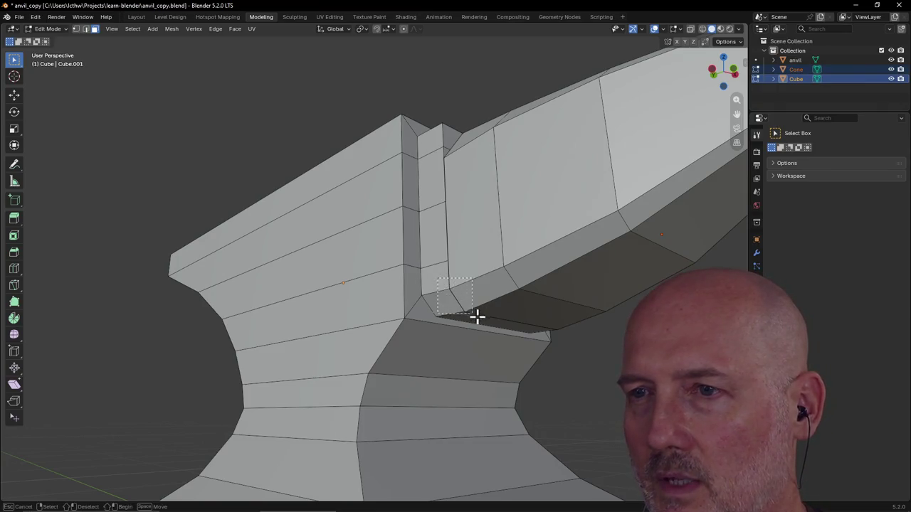
{"action": "left_click_drag", "start_coordinate": [479, 311], "coordinate": [477, 316]}
{"action": "mouse_move", "coordinate": [522, 322]}
{"action": "middle_mouse_down"}
{"action": "mouse_move", "coordinate": [451, 311]}
{"action": "mouse_move", "coordinate": [356, 380]}
{"action": "mouse_move", "coordinate": [449, 368]}
{"action": "middle_mouse_up"}
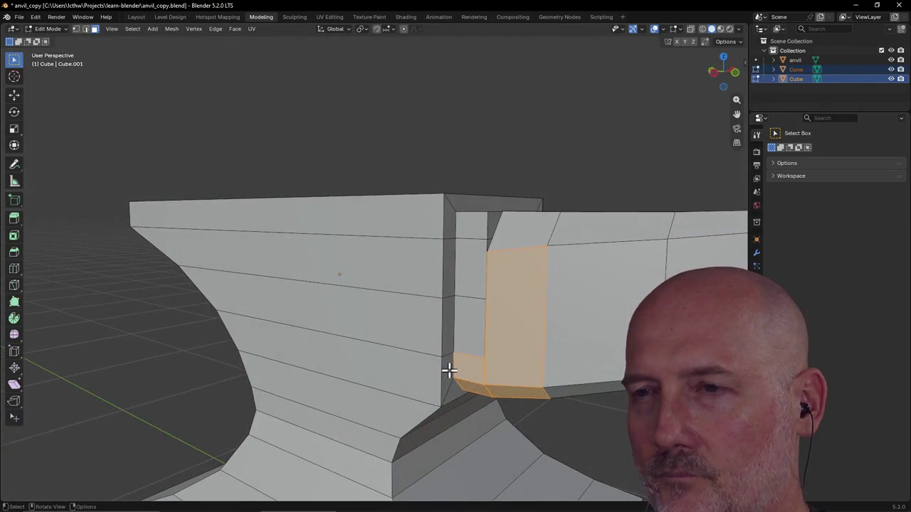
In Object Mode, join the Cone horn into the Cube body with Ctrl+J, then reopen Edit Mode.
{"action": "left_click", "coordinate": [492, 321]}
{"action": "middle_click_drag", "start_coordinate": [502, 360], "coordinate": [496, 345]}
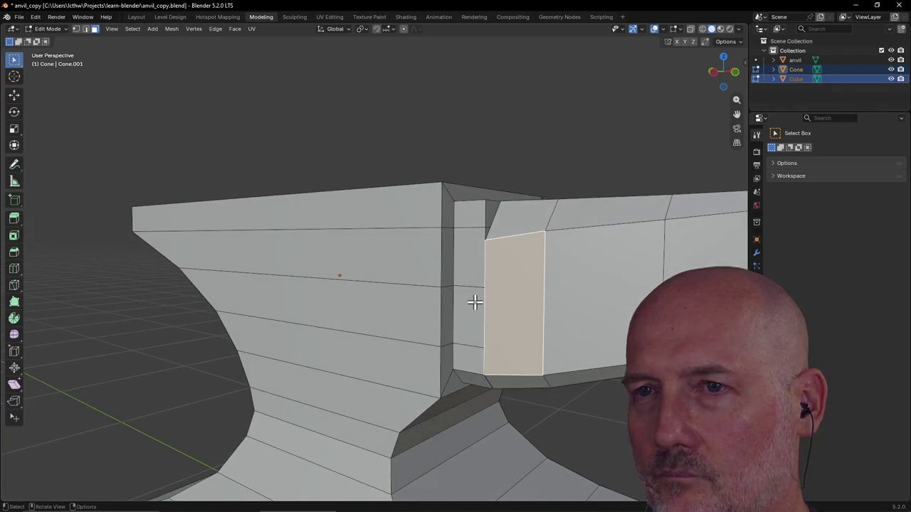
{"action": "left_click", "coordinate": [136, 16]}
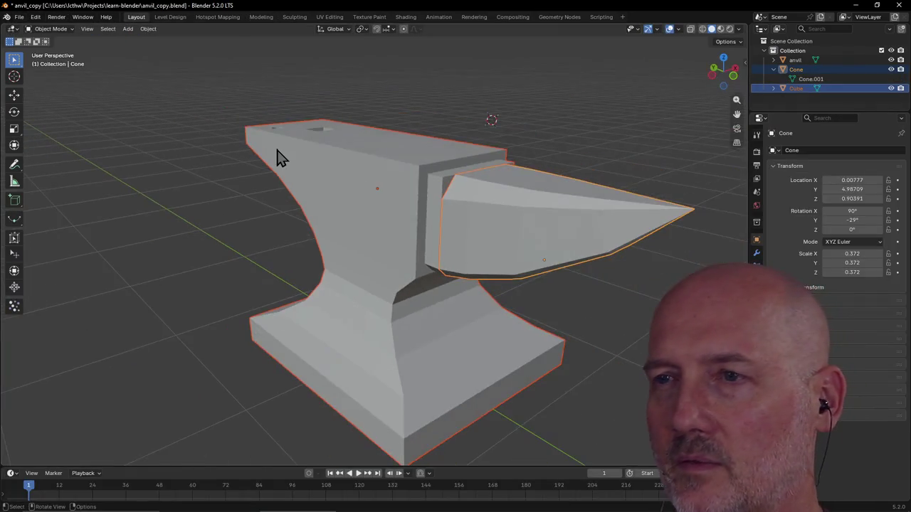
{"action": "left_click", "coordinate": [505, 229]}
{"action": "left_click", "coordinate": [377, 248], "text": "shift"}
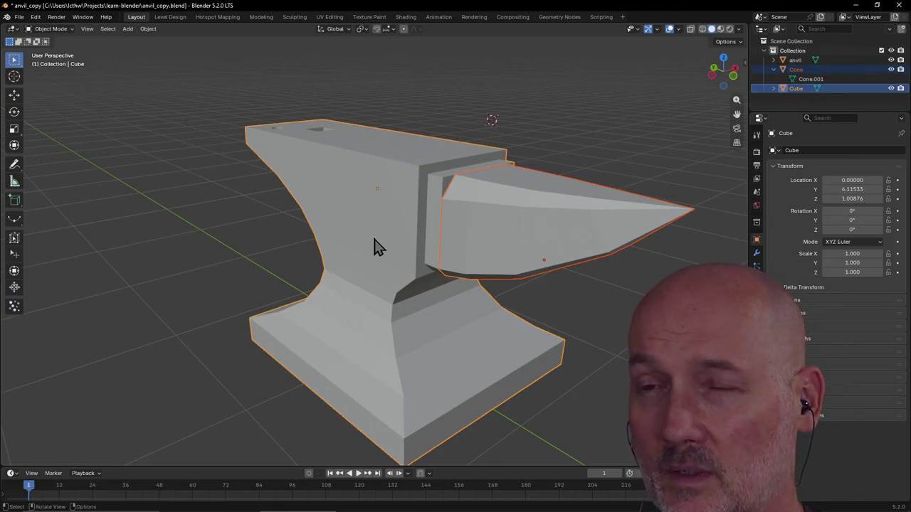
{"action": "key", "text": "ctrl+j"}
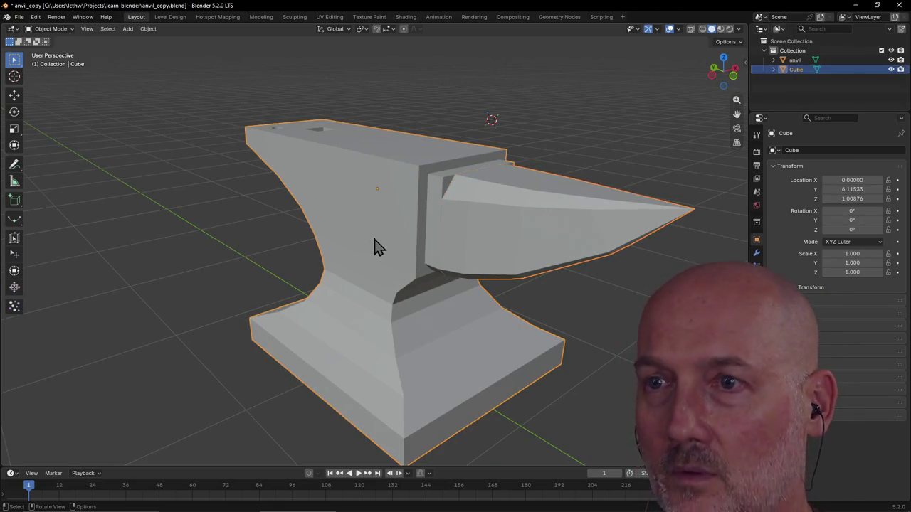
{"action": "scroll", "coordinate": [464, 228], "scroll_direction": "up", "scroll_amount": 5}
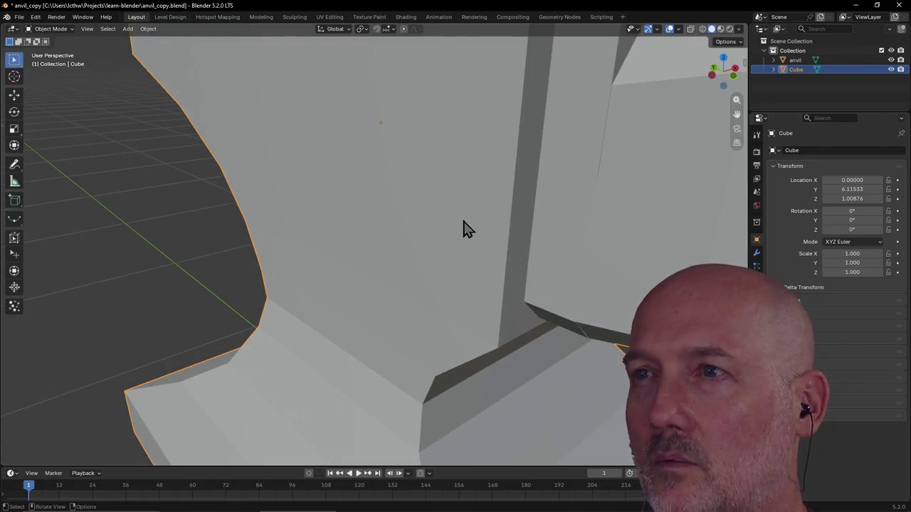
{"action": "left_click", "coordinate": [262, 18]}
Select the notch face, orbit around the anvil, and box-select the face strip beneath the horn joint.
{"action": "scroll", "coordinate": [498, 298], "scroll_direction": "up", "scroll_amount": 1}
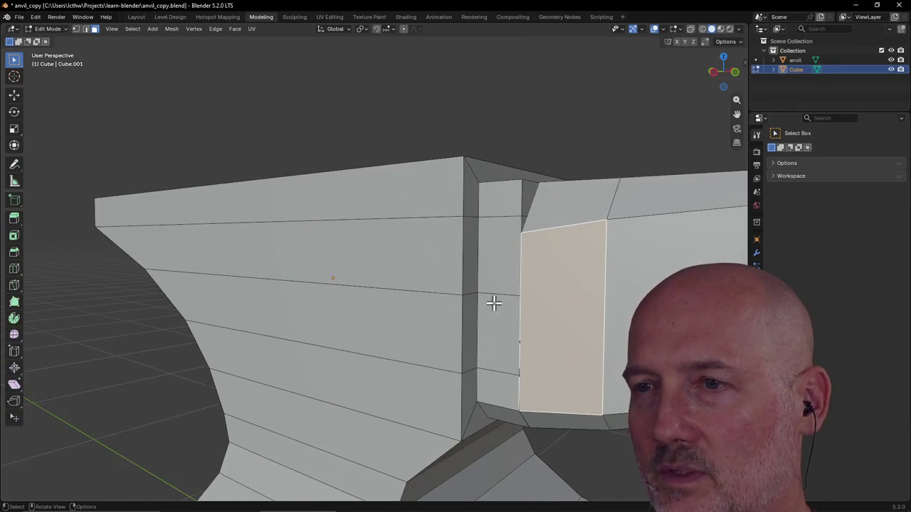
{"action": "left_click", "coordinate": [483, 327]}
{"action": "scroll", "coordinate": [512, 332], "scroll_direction": "down", "scroll_amount": 2}
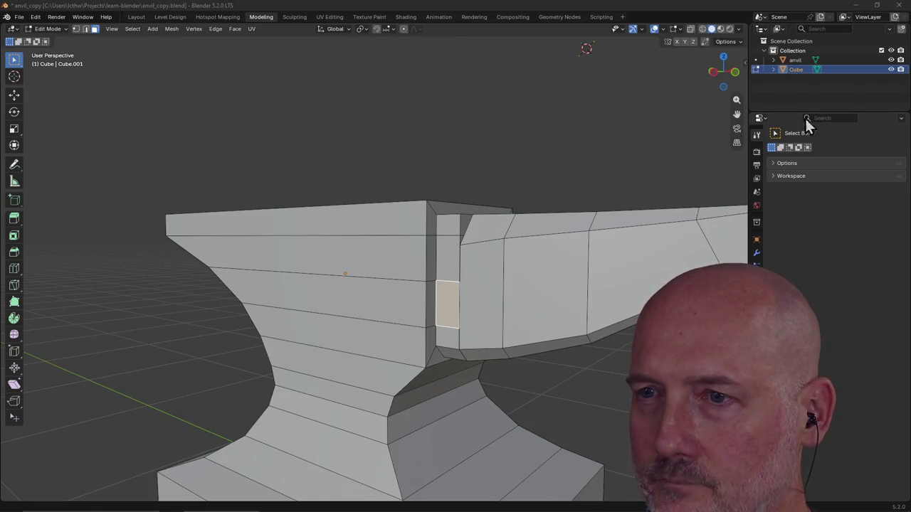
{"action": "scroll", "coordinate": [534, 313], "scroll_direction": "up", "scroll_amount": 3}
{"action": "middle_click_drag", "start_coordinate": [528, 335], "coordinate": [525, 314]}
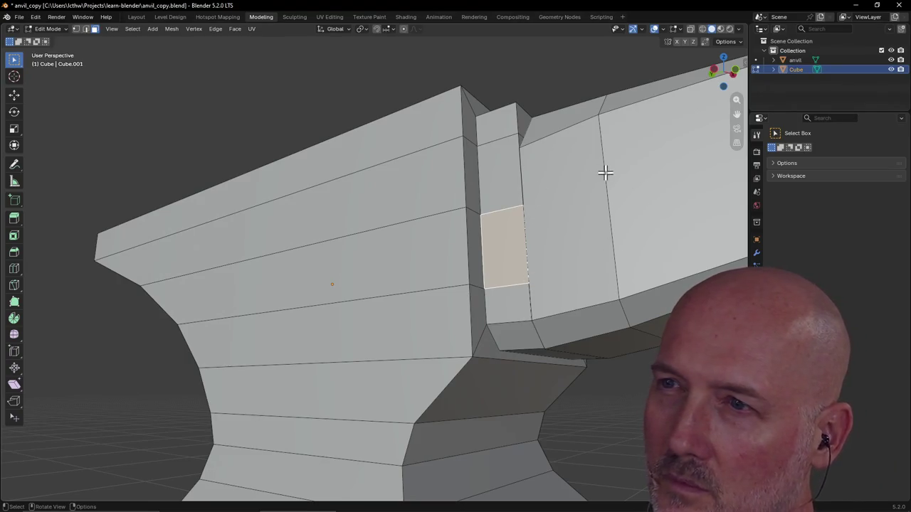
{"action": "scroll", "coordinate": [534, 202], "scroll_direction": "up", "scroll_amount": 1}
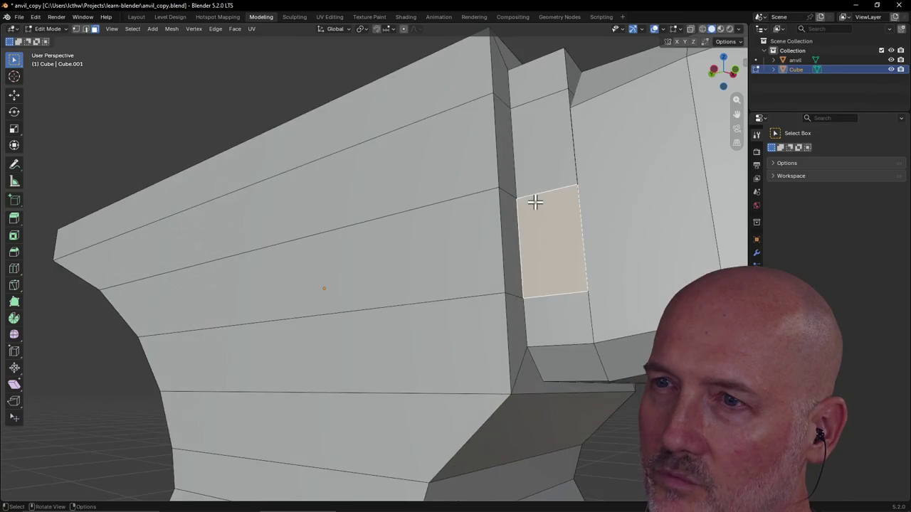
{"action": "mouse_move", "coordinate": [534, 202]}
{"action": "middle_mouse_down"}
{"action": "mouse_move", "coordinate": [535, 227]}
{"action": "mouse_move", "coordinate": [574, 270]}
{"action": "middle_mouse_up"}
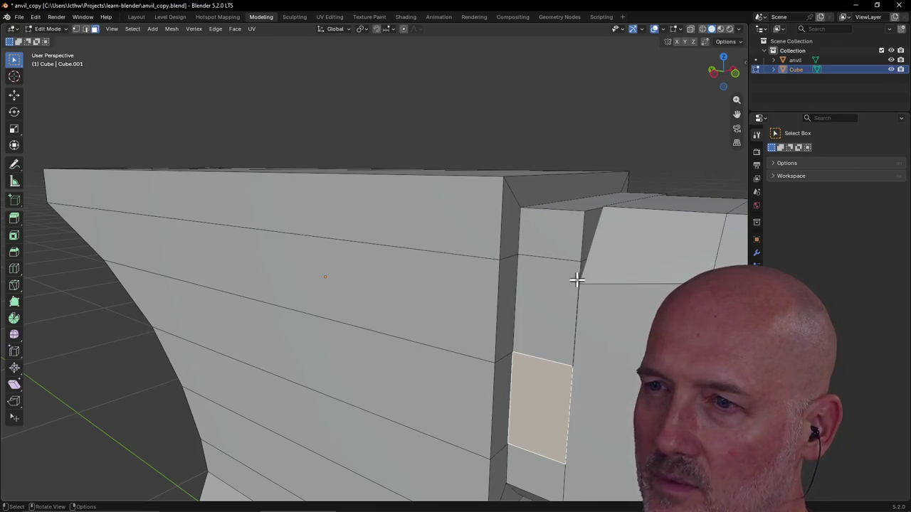
{"action": "mouse_move", "coordinate": [562, 384]}
{"action": "middle_mouse_down"}
{"action": "mouse_move", "coordinate": [565, 327]}
{"action": "mouse_move", "coordinate": [551, 274]}
{"action": "middle_mouse_up"}
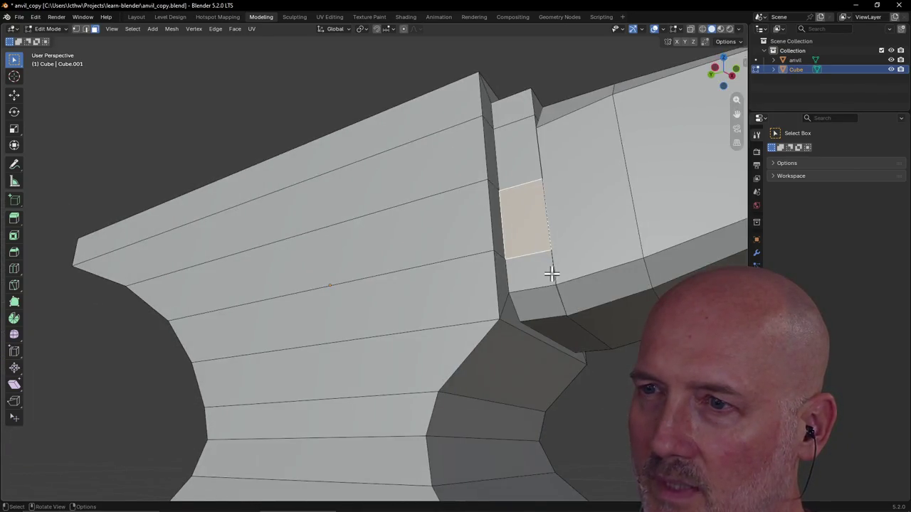
{"action": "left_click_drag", "start_coordinate": [577, 324], "coordinate": [578, 325]}
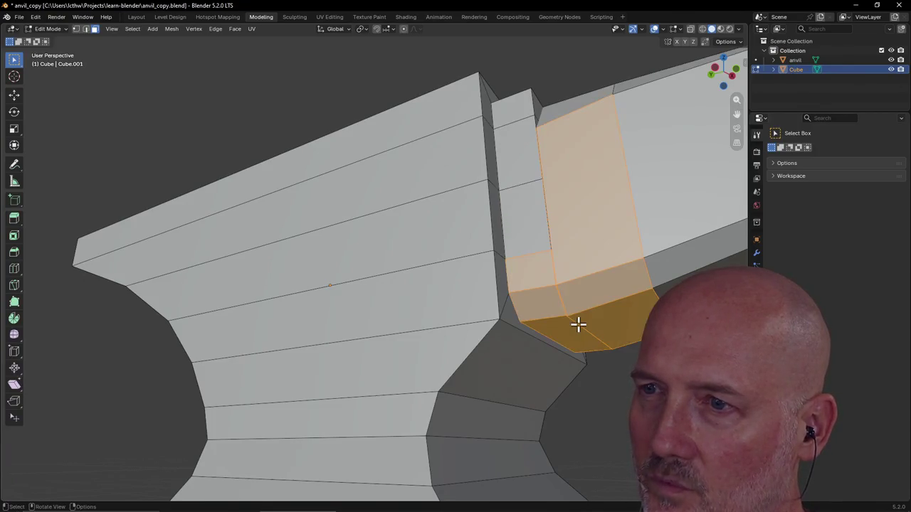
Merge the overlapping joint-corner vertices by distance, raising the merge distance to 0.010.
{"action": "left_click", "coordinate": [76, 28]}
{"action": "left_click", "coordinate": [556, 282]}
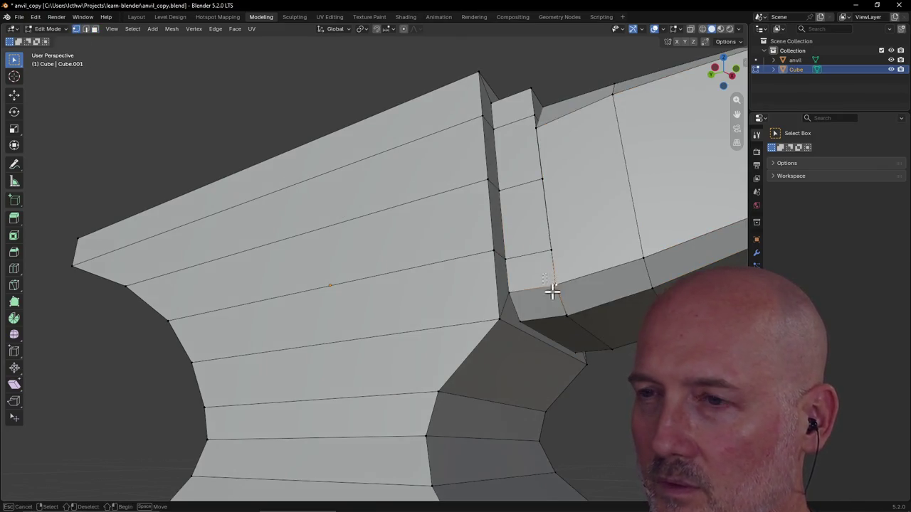
{"action": "left_click_drag", "start_coordinate": [583, 325], "coordinate": [582, 326]}
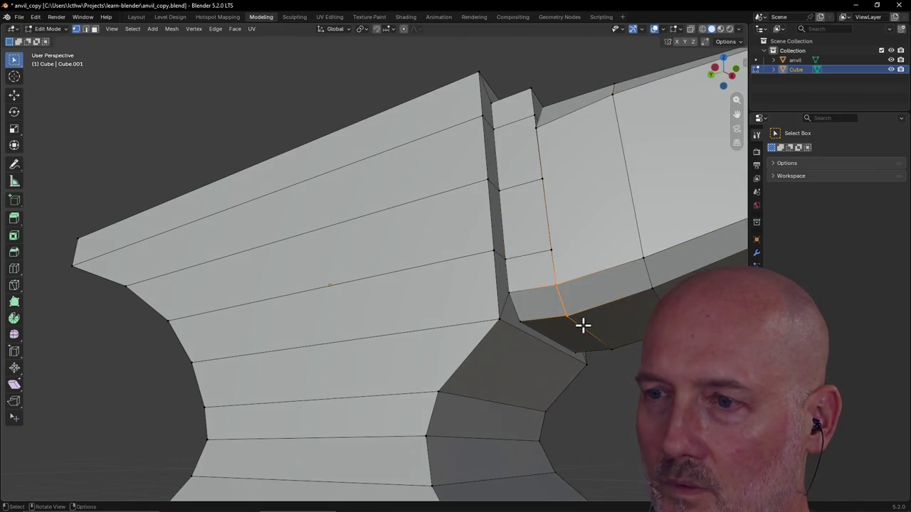
{"action": "key", "text": "m"}
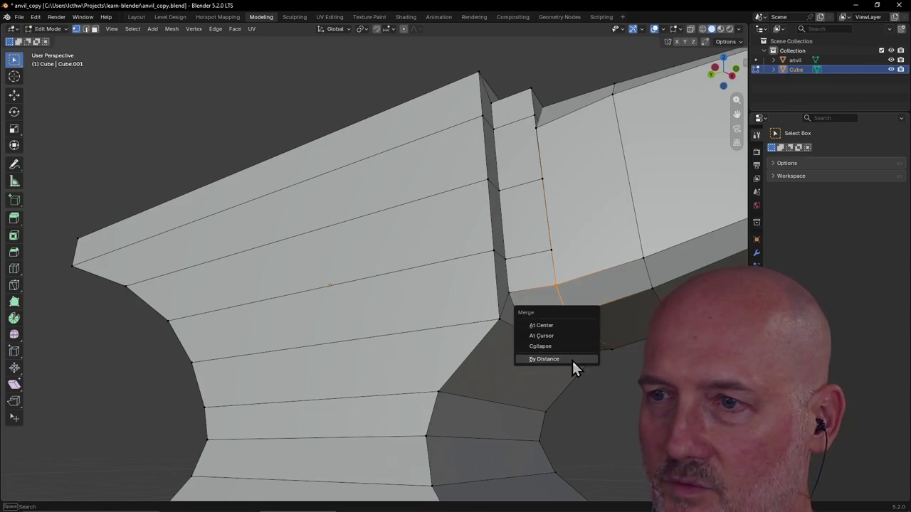
{"action": "left_click", "coordinate": [573, 359]}
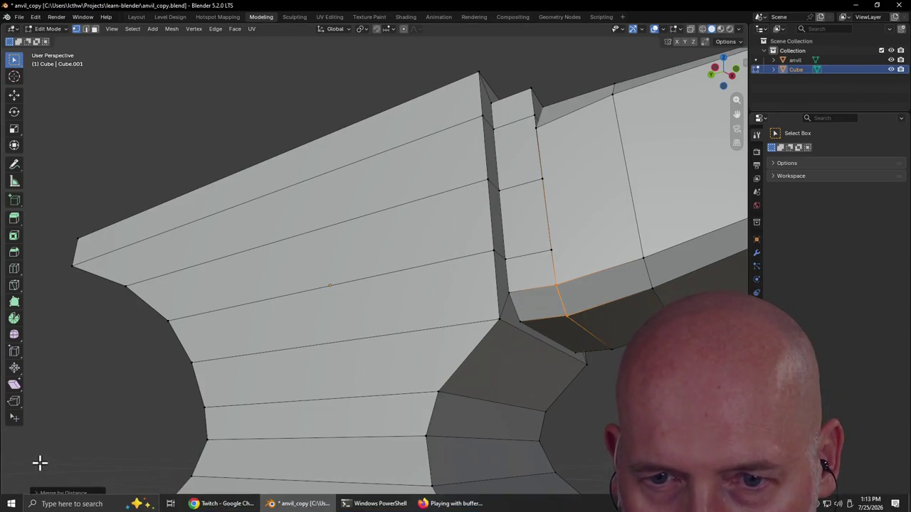
{"action": "left_click", "coordinate": [44, 493]}
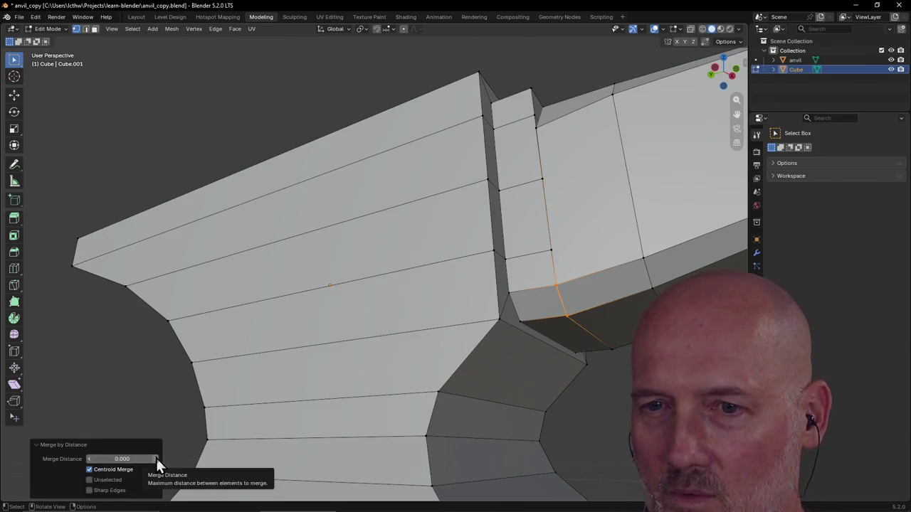
{"action": "left_click", "coordinate": [158, 461]}
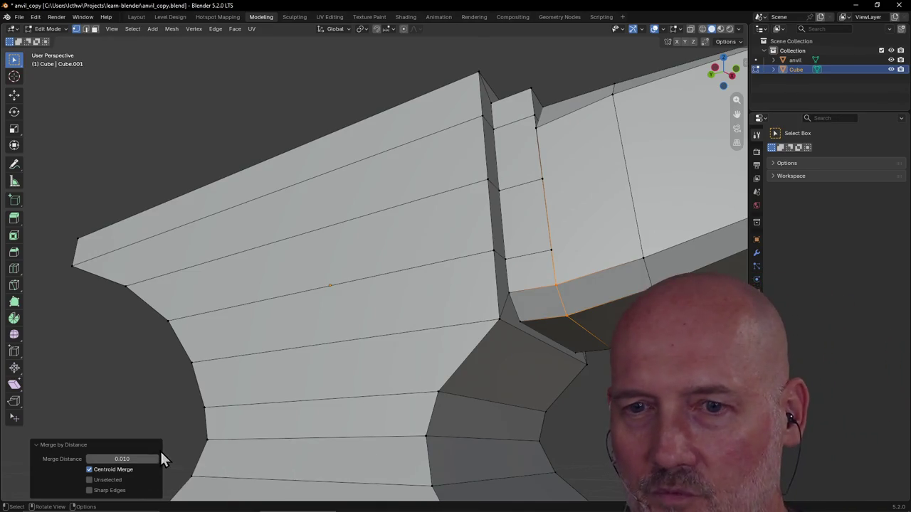
{"action": "left_click", "coordinate": [171, 408]}
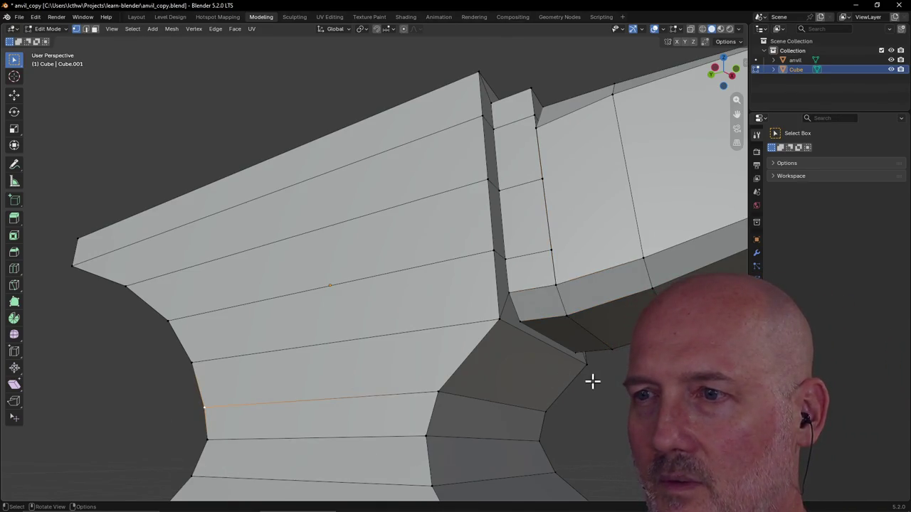
Merge the duplicate vertices at the horn joint on the anvil's other side.
{"action": "middle_click_drag", "start_coordinate": [592, 383], "coordinate": [476, 392]}
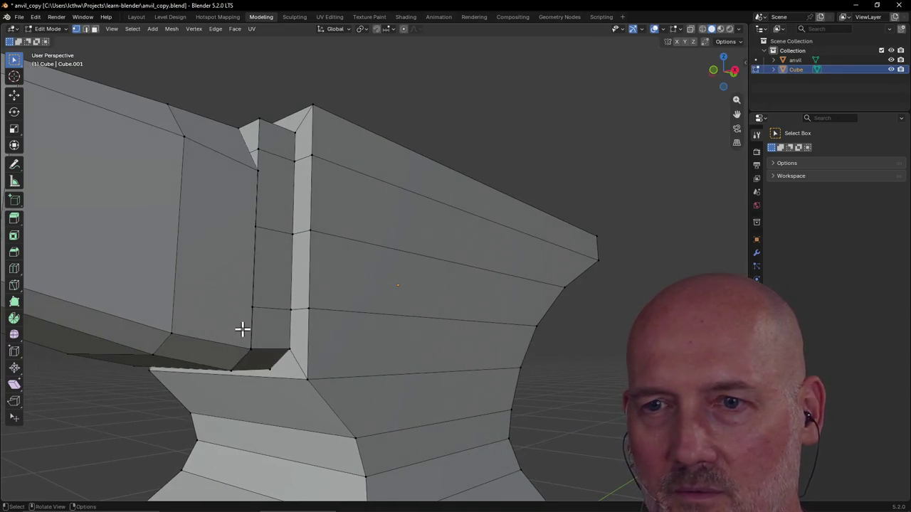
{"action": "middle_click_drag", "start_coordinate": [216, 339], "coordinate": [176, 340]}
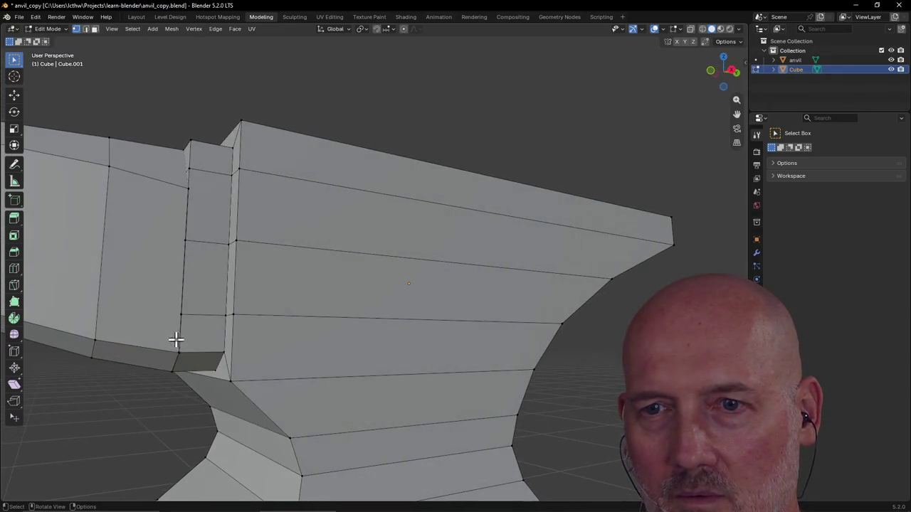
{"action": "left_click_drag", "start_coordinate": [171, 378], "coordinate": [185, 378]}
{"action": "mouse_move", "coordinate": [184, 378]}
{"action": "middle_mouse_down"}
{"action": "mouse_move", "coordinate": [224, 330]}
{"action": "mouse_move", "coordinate": [222, 349]}
{"action": "middle_mouse_up"}
{"action": "key", "text": "m"}
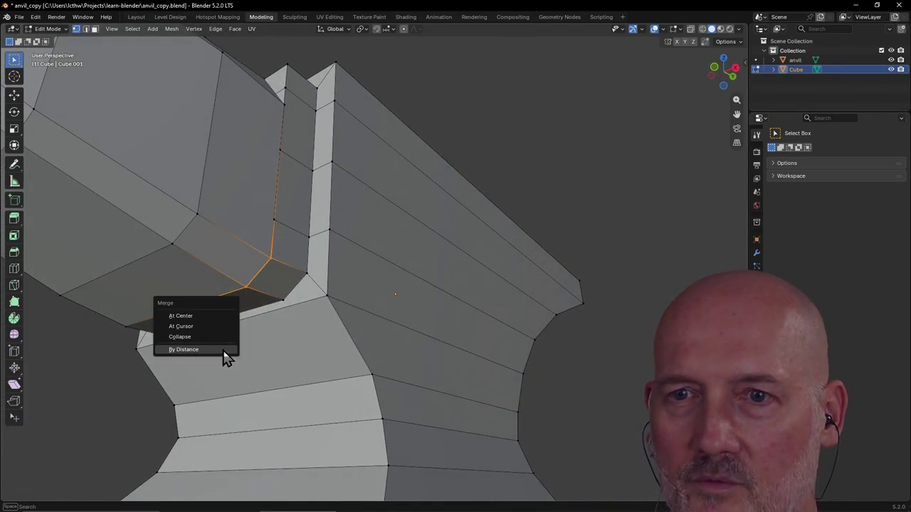
{"action": "left_click", "coordinate": [222, 349]}
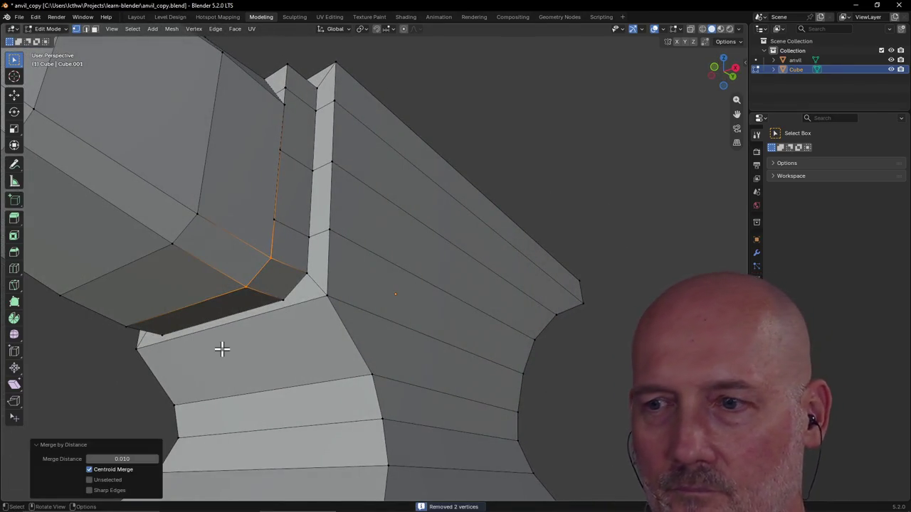
Orbit and zoom around the horn join to inspect the cleaned-up mesh.
{"action": "left_click", "coordinate": [580, 349]}
{"action": "middle_click_drag", "start_coordinate": [579, 348], "coordinate": [579, 368]}
{"action": "scroll", "coordinate": [303, 331], "scroll_direction": "up", "scroll_amount": 3}
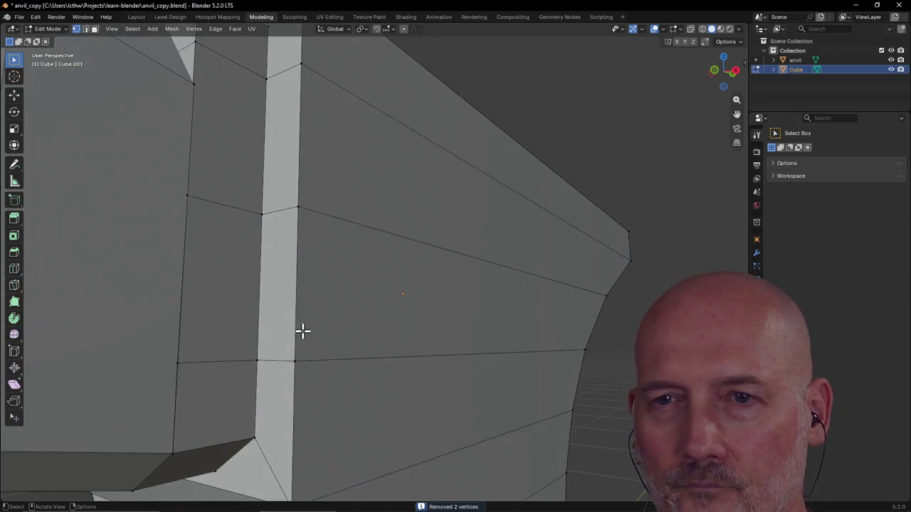
{"action": "scroll", "coordinate": [302, 331], "scroll_direction": "down", "scroll_amount": 2}
{"action": "middle_click_drag", "start_coordinate": [185, 368], "coordinate": [241, 339]}
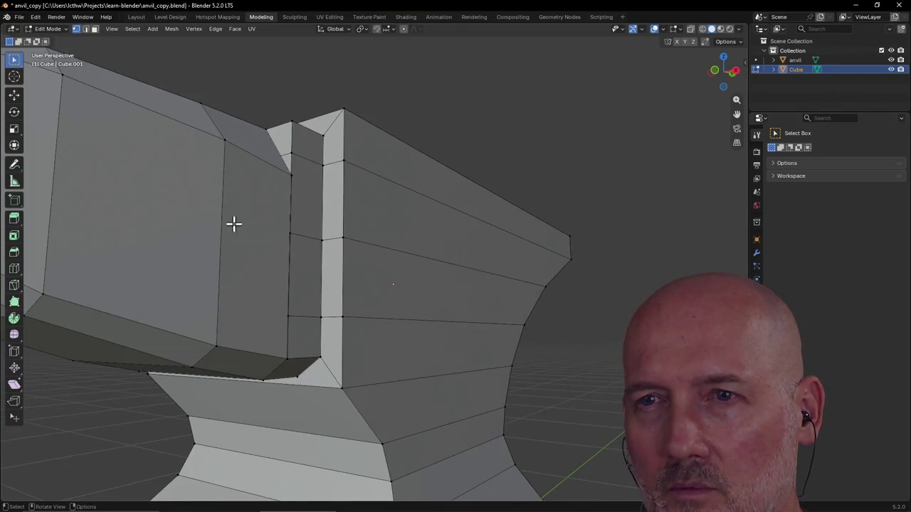
{"action": "scroll", "coordinate": [284, 211], "scroll_direction": "up", "scroll_amount": 3}
{"action": "middle_click_drag", "start_coordinate": [287, 203], "coordinate": [292, 234]}
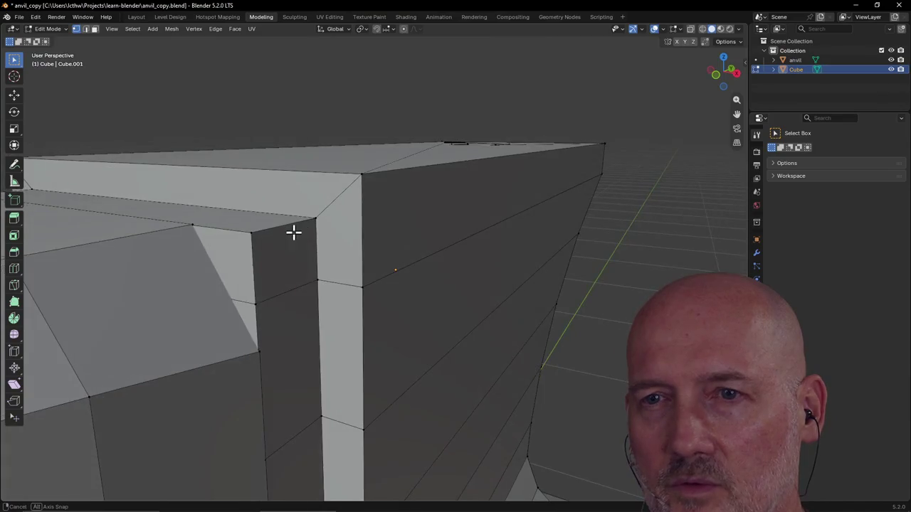
{"action": "scroll", "coordinate": [60, 327], "scroll_direction": "down", "scroll_amount": 3}
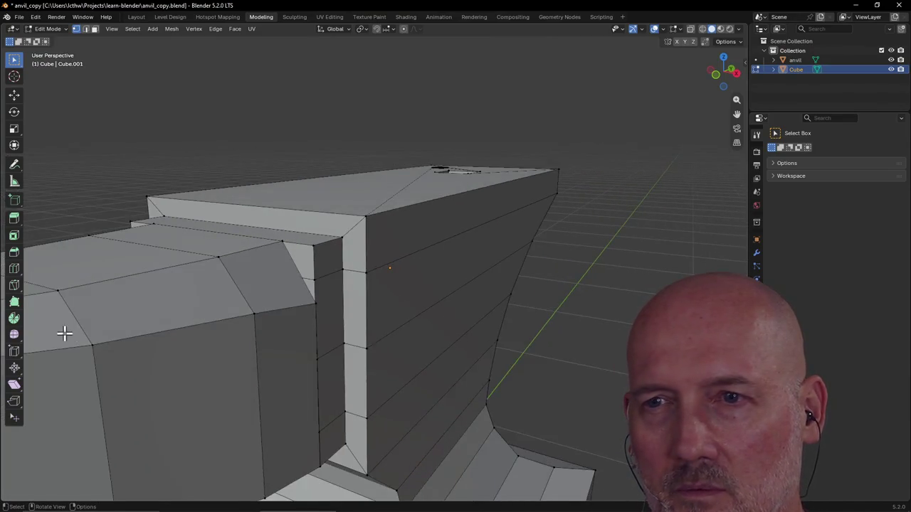
{"action": "scroll", "coordinate": [204, 283], "scroll_direction": "up", "scroll_amount": 2}
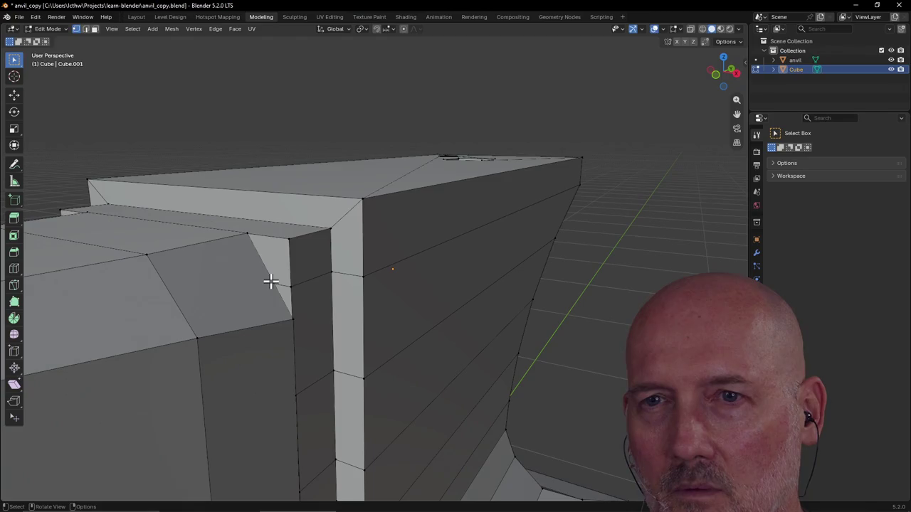
{"action": "scroll", "coordinate": [213, 288], "scroll_direction": "down", "scroll_amount": 3}
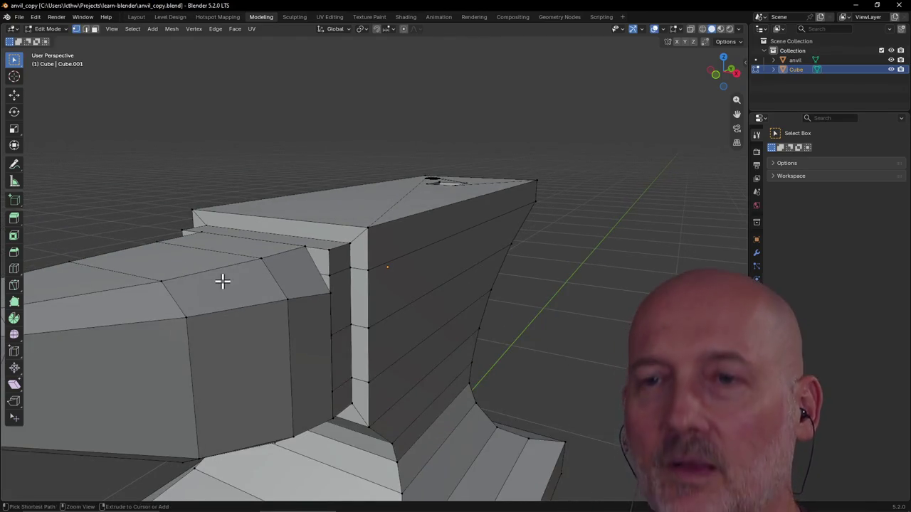
Save anvil_copy.blend and leave mesh editing for an Object Mode workspace showing both anvils.
{"action": "scroll", "coordinate": [251, 247], "scroll_direction": "down", "scroll_amount": 3}
{"action": "key", "text": "ctrl+s"}
{"action": "mouse_move", "coordinate": [251, 247]}
{"action": "middle_mouse_down"}
{"action": "mouse_move", "coordinate": [372, 261]}
{"action": "mouse_move", "coordinate": [385, 179]}
{"action": "middle_mouse_up"}
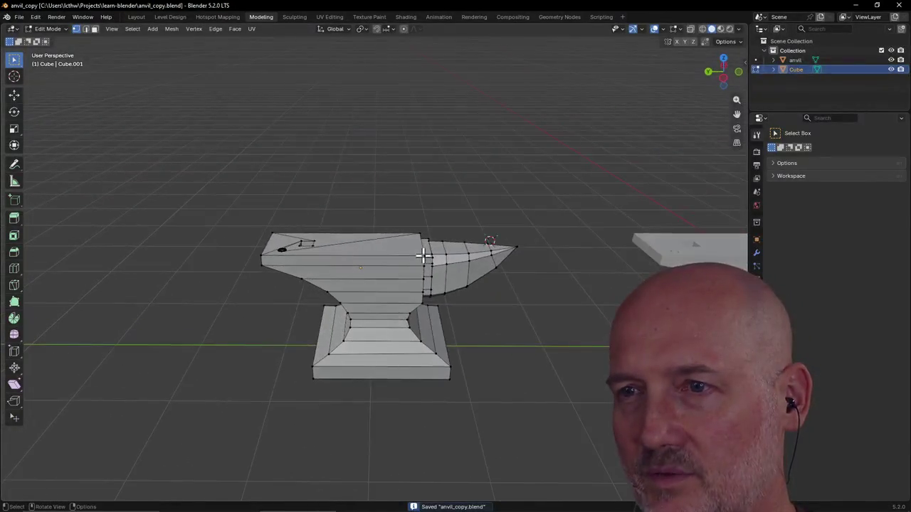
{"action": "left_click", "coordinate": [170, 16]}
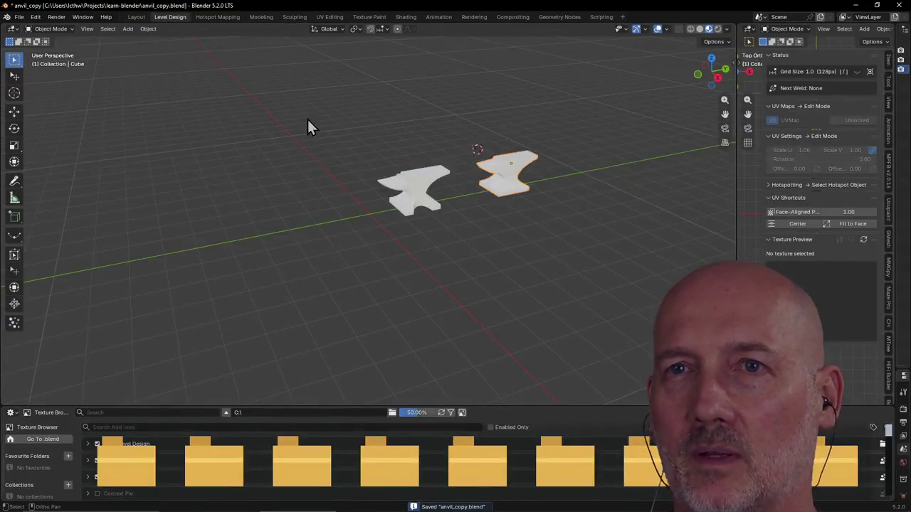
{"action": "mouse_move", "coordinate": [397, 274]}
{"action": "middle_mouse_down"}
{"action": "mouse_move", "coordinate": [488, 224]}
{"action": "mouse_move", "coordinate": [387, 214]}
{"action": "mouse_move", "coordinate": [311, 223]}
{"action": "mouse_move", "coordinate": [370, 212]}
{"action": "middle_mouse_up"}
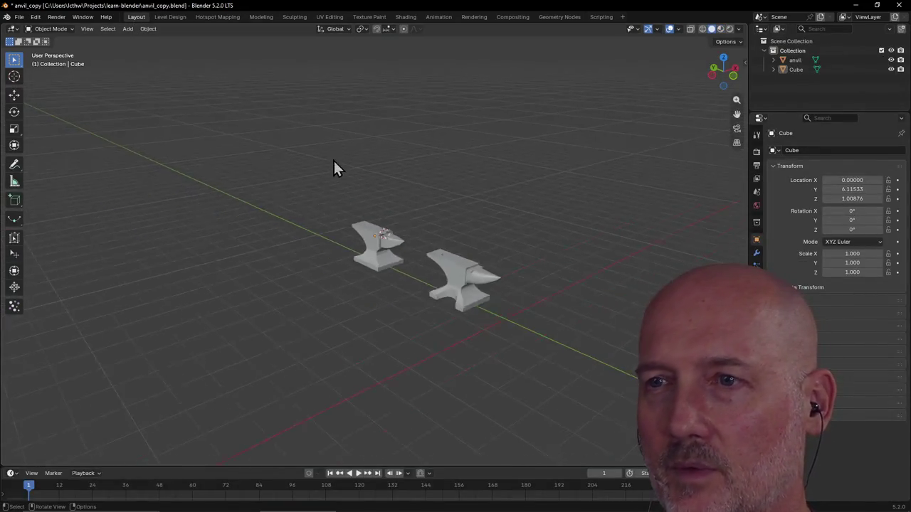
{"action": "mouse_move", "coordinate": [333, 159]}
{"action": "middle_mouse_down"}
{"action": "mouse_move", "coordinate": [435, 158]}
{"action": "mouse_move", "coordinate": [415, 187]}
{"action": "middle_mouse_up"}
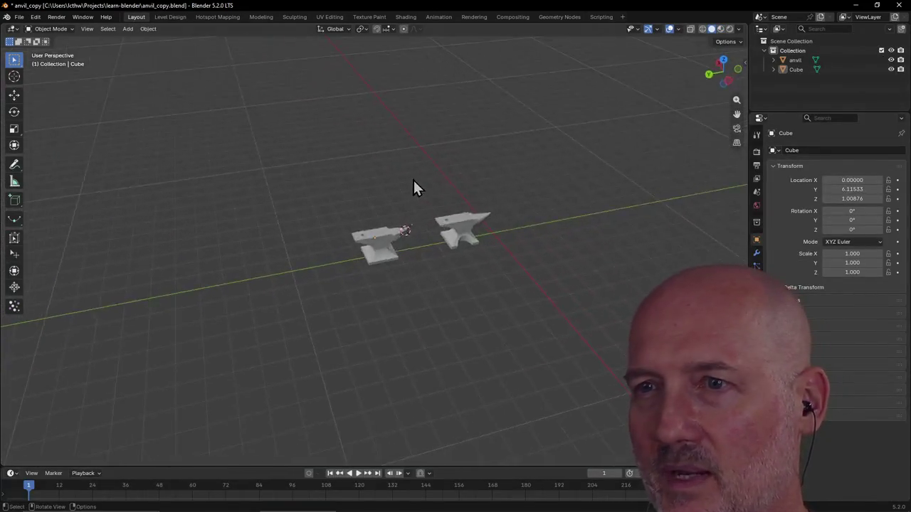
{"action": "scroll", "coordinate": [415, 187], "scroll_direction": "up", "scroll_amount": 3}
{"action": "scroll", "coordinate": [482, 193], "scroll_direction": "up", "scroll_amount": 3}
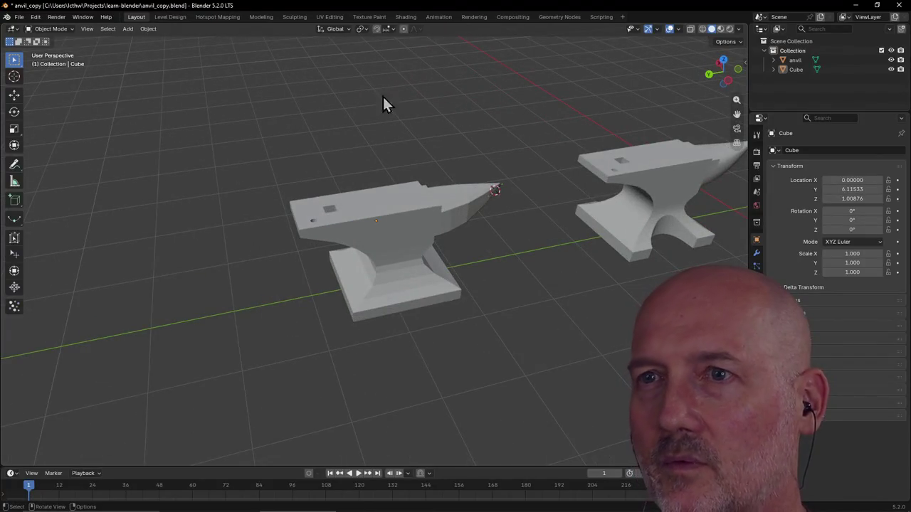
{"action": "right_click", "coordinate": [332, 82]}
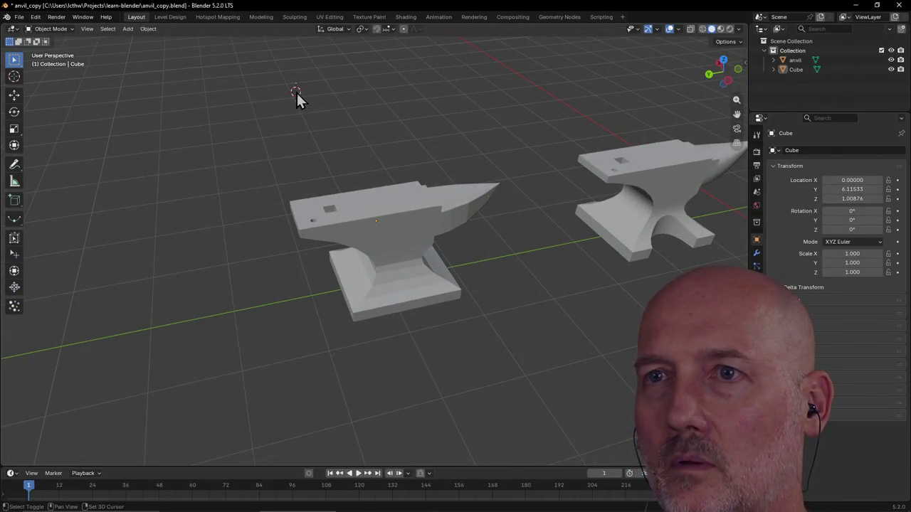
{"action": "left_click", "coordinate": [403, 231]}
{"action": "middle_click_drag", "start_coordinate": [517, 237], "coordinate": [508, 212]}
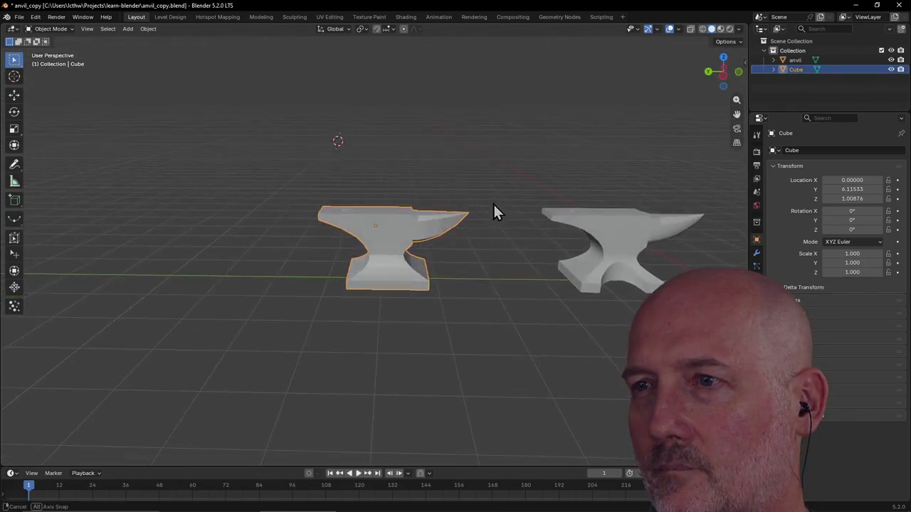
{"action": "middle_click_drag", "start_coordinate": [506, 207], "coordinate": [503, 215]}
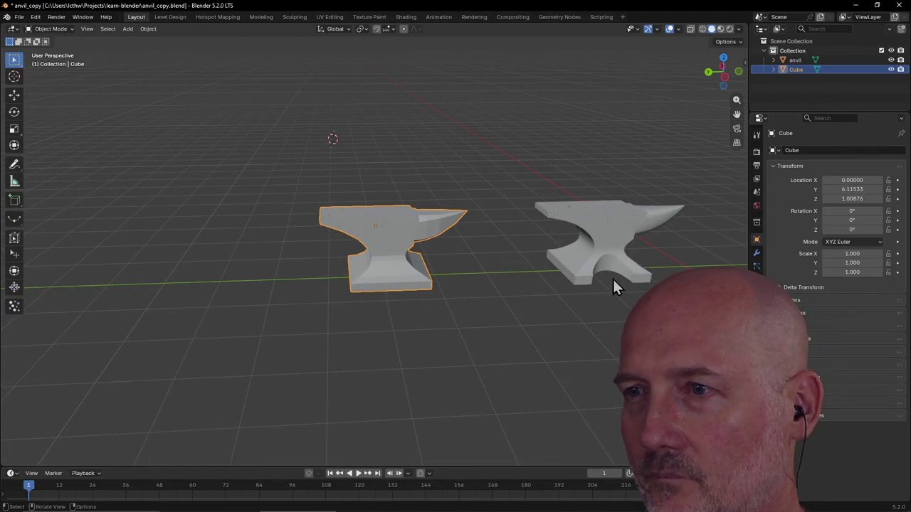
{"action": "mouse_move", "coordinate": [552, 299]}
{"action": "middle_mouse_down"}
{"action": "mouse_move", "coordinate": [463, 312]}
{"action": "mouse_move", "coordinate": [451, 366]}
{"action": "mouse_move", "coordinate": [397, 320]}
{"action": "mouse_move", "coordinate": [317, 360]}
{"action": "mouse_move", "coordinate": [266, 362]}
{"action": "mouse_move", "coordinate": [427, 274]}
{"action": "mouse_move", "coordinate": [402, 279]}
{"action": "mouse_move", "coordinate": [380, 313]}
{"action": "mouse_move", "coordinate": [392, 297]}
{"action": "mouse_move", "coordinate": [416, 298]}
{"action": "mouse_move", "coordinate": [368, 297]}
{"action": "mouse_move", "coordinate": [526, 258]}
{"action": "mouse_move", "coordinate": [529, 305]}
{"action": "mouse_move", "coordinate": [392, 280]}
{"action": "mouse_move", "coordinate": [377, 300]}
{"action": "mouse_move", "coordinate": [486, 266]}
{"action": "mouse_move", "coordinate": [543, 264]}
{"action": "mouse_move", "coordinate": [437, 330]}
{"action": "mouse_move", "coordinate": [446, 354]}
{"action": "mouse_move", "coordinate": [464, 291]}
{"action": "middle_mouse_up"}
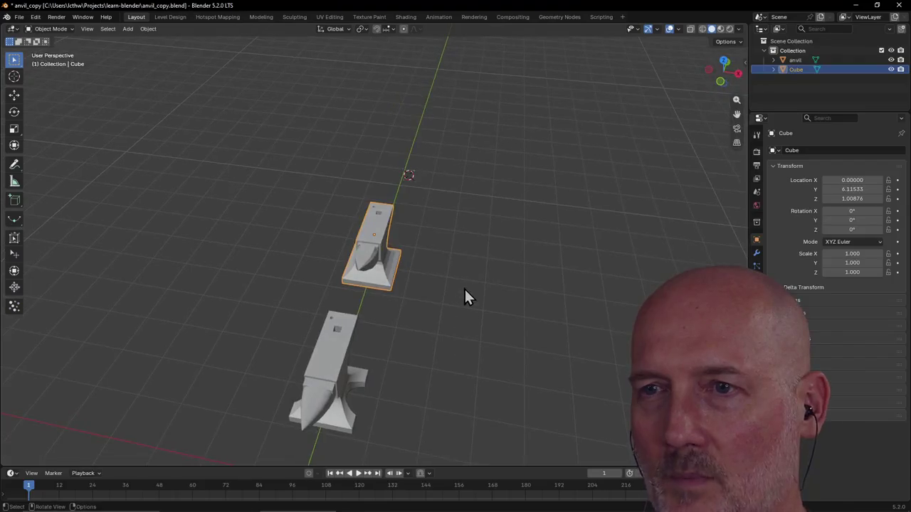
{"action": "left_click", "coordinate": [484, 274]}
{"action": "mouse_move", "coordinate": [515, 253]}
{"action": "middle_mouse_down"}
{"action": "mouse_move", "coordinate": [412, 243]}
{"action": "mouse_move", "coordinate": [320, 260]}
{"action": "mouse_move", "coordinate": [267, 246]}
{"action": "middle_mouse_up"}
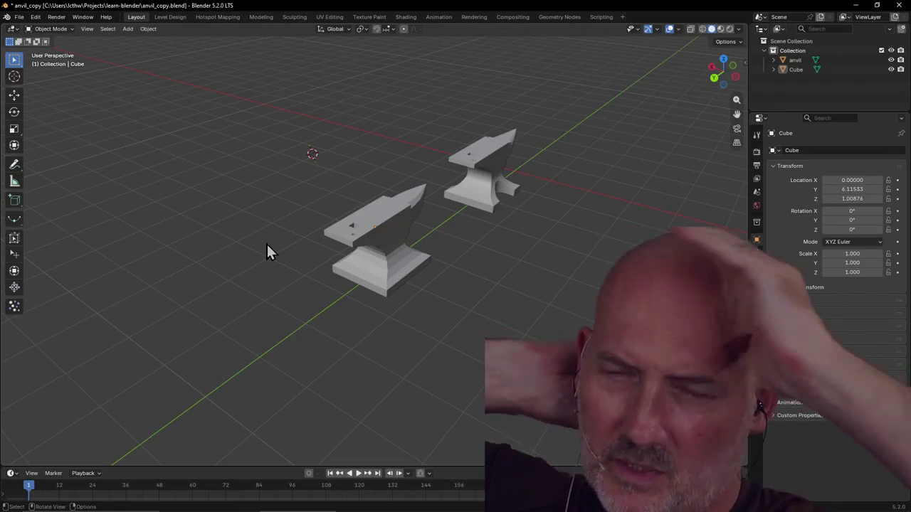
{"action": "scroll", "coordinate": [541, 222], "scroll_direction": "up", "scroll_amount": 2}
{"action": "mouse_move", "coordinate": [541, 222]}
{"action": "middle_mouse_down"}
{"action": "mouse_move", "coordinate": [498, 225]}
{"action": "mouse_move", "coordinate": [633, 192]}
{"action": "middle_mouse_up"}
{"action": "left_click", "coordinate": [687, 178]}
{"action": "scroll", "coordinate": [687, 178], "scroll_direction": "down", "scroll_amount": 2}
{"action": "mouse_move", "coordinate": [686, 178]}
{"action": "middle_mouse_down"}
{"action": "mouse_move", "coordinate": [641, 178]}
{"action": "mouse_move", "coordinate": [704, 173]}
{"action": "middle_mouse_up"}
{"action": "scroll", "coordinate": [705, 182], "scroll_direction": "up", "scroll_amount": 1}
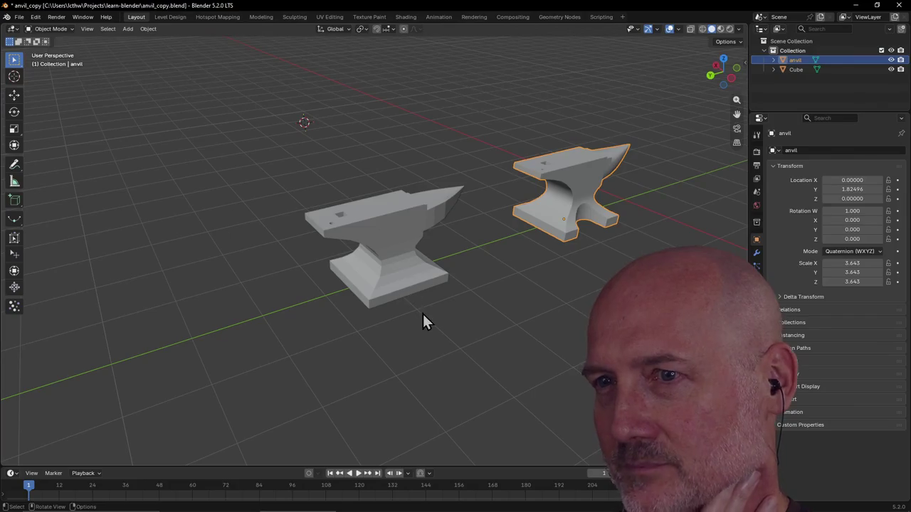
{"action": "left_click", "coordinate": [430, 331]}
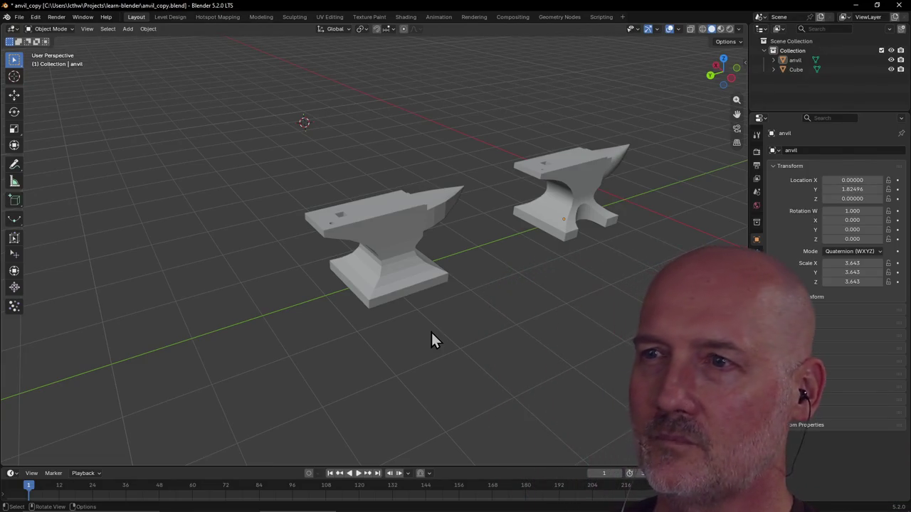
{"action": "mouse_move", "coordinate": [463, 308]}
{"action": "middle_mouse_down"}
{"action": "mouse_move", "coordinate": [538, 305]}
{"action": "mouse_move", "coordinate": [320, 323]}
{"action": "mouse_move", "coordinate": [433, 320]}
{"action": "mouse_move", "coordinate": [358, 373]}
{"action": "mouse_move", "coordinate": [436, 188]}
{"action": "mouse_move", "coordinate": [278, 155]}
{"action": "mouse_move", "coordinate": [355, 149]}
{"action": "mouse_move", "coordinate": [417, 160]}
{"action": "mouse_move", "coordinate": [456, 214]}
{"action": "mouse_move", "coordinate": [467, 197]}
{"action": "mouse_move", "coordinate": [475, 137]}
{"action": "mouse_move", "coordinate": [401, 134]}
{"action": "mouse_move", "coordinate": [372, 109]}
{"action": "mouse_move", "coordinate": [250, 128]}
{"action": "middle_mouse_up"}
{"action": "scroll", "coordinate": [460, 186], "scroll_direction": "up", "scroll_amount": 3}
{"action": "scroll", "coordinate": [475, 137], "scroll_direction": "down", "scroll_amount": 3}
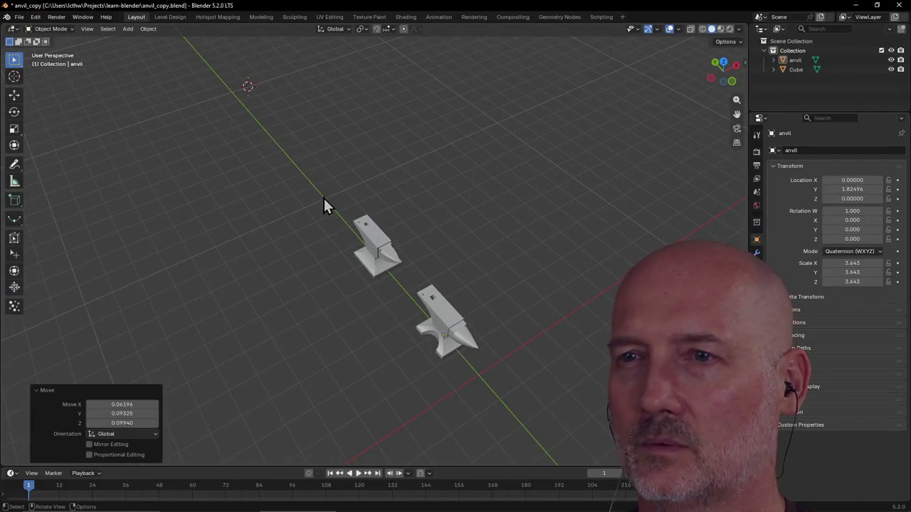
{"action": "scroll", "coordinate": [323, 200], "scroll_direction": "up", "scroll_amount": 3}
{"action": "middle_click_drag", "start_coordinate": [267, 227], "coordinate": [337, 212]}
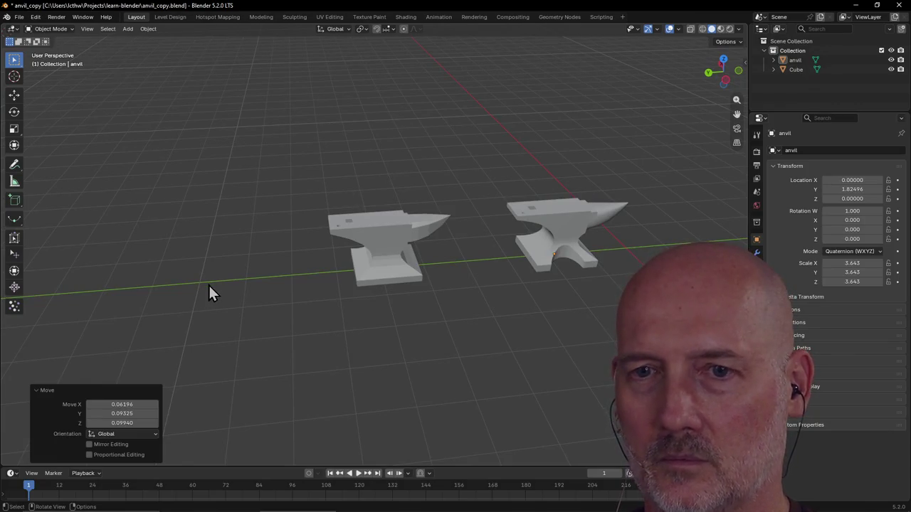
{"action": "left_click", "coordinate": [35, 389]}
{"action": "mouse_move", "coordinate": [217, 276]}
{"action": "middle_mouse_down"}
{"action": "mouse_move", "coordinate": [278, 269]}
{"action": "mouse_move", "coordinate": [449, 204]}
{"action": "mouse_move", "coordinate": [332, 211]}
{"action": "mouse_move", "coordinate": [305, 187]}
{"action": "mouse_move", "coordinate": [371, 244]}
{"action": "mouse_move", "coordinate": [417, 254]}
{"action": "mouse_move", "coordinate": [343, 265]}
{"action": "mouse_move", "coordinate": [433, 235]}
{"action": "mouse_move", "coordinate": [517, 270]}
{"action": "mouse_move", "coordinate": [386, 280]}
{"action": "mouse_move", "coordinate": [414, 277]}
{"action": "middle_mouse_up"}
{"action": "left_click", "coordinate": [362, 256]}
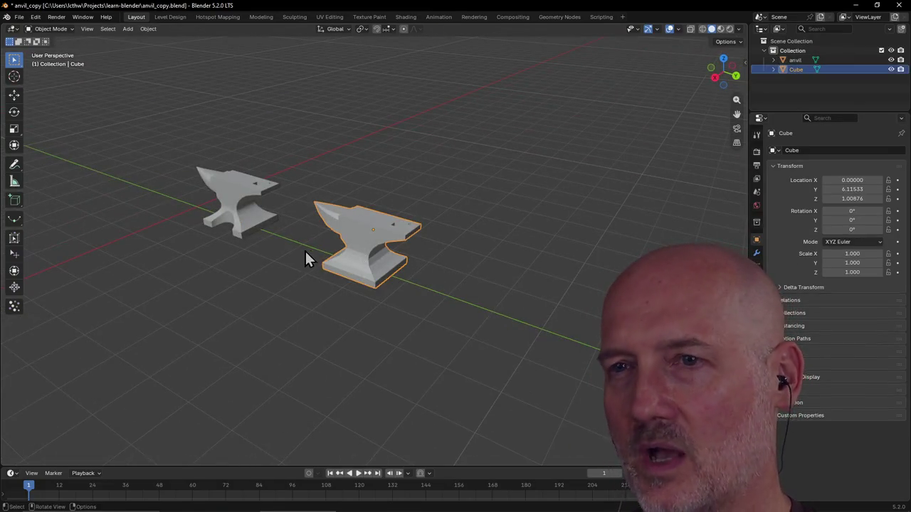
{"action": "left_click", "coordinate": [231, 208]}
{"action": "middle_click_drag", "start_coordinate": [232, 208], "coordinate": [280, 187]}
{"action": "mouse_move", "coordinate": [326, 259]}
{"action": "middle_mouse_down"}
{"action": "mouse_move", "coordinate": [383, 254]}
{"action": "mouse_move", "coordinate": [377, 260]}
{"action": "mouse_move", "coordinate": [402, 249]}
{"action": "mouse_move", "coordinate": [411, 278]}
{"action": "middle_mouse_up"}
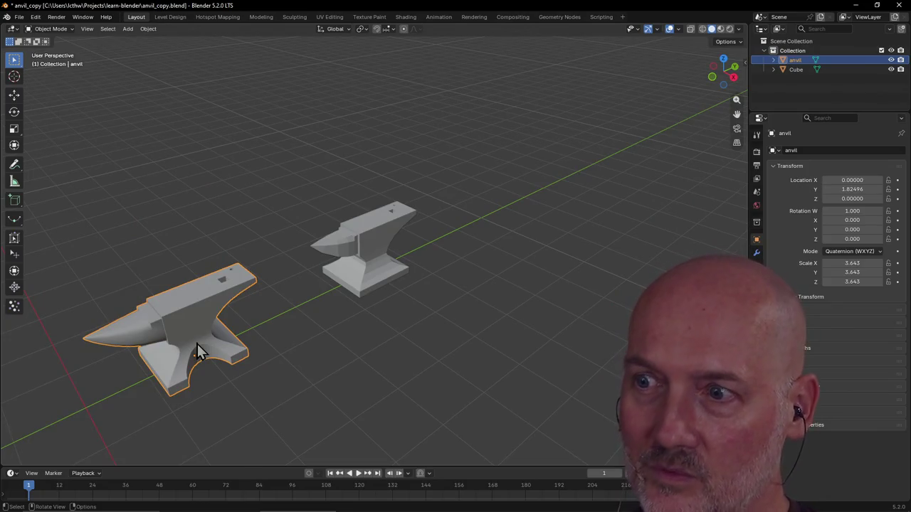
{"action": "left_click", "coordinate": [354, 244]}
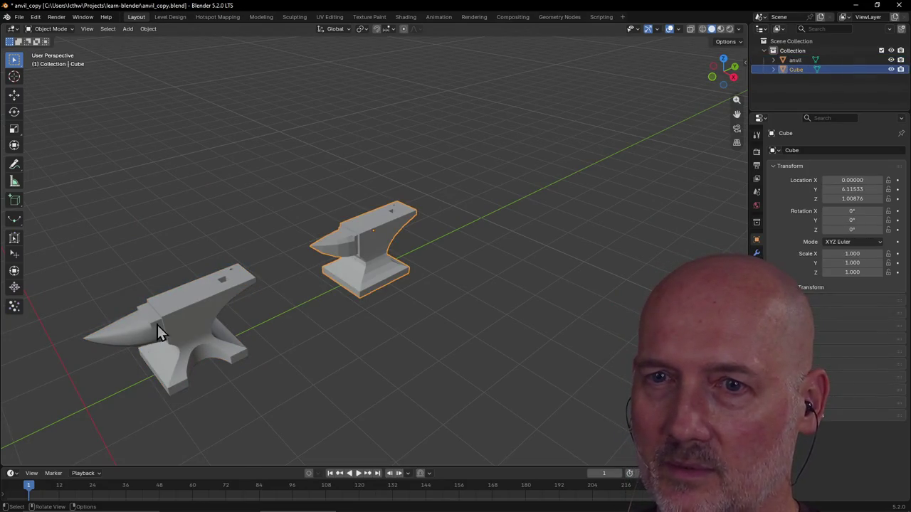
{"action": "left_click", "coordinate": [199, 328]}
{"action": "left_click", "coordinate": [303, 250]}
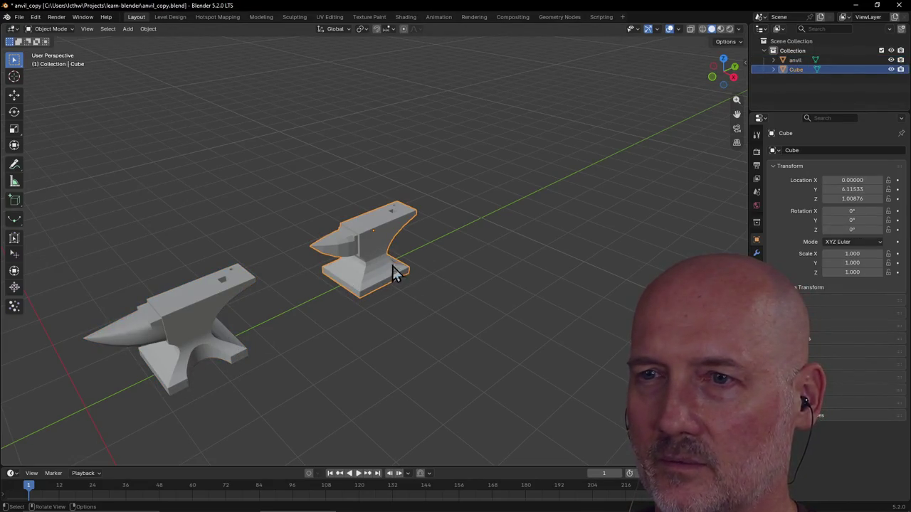
{"action": "left_click", "coordinate": [349, 307]}
{"action": "left_click", "coordinate": [174, 329]}
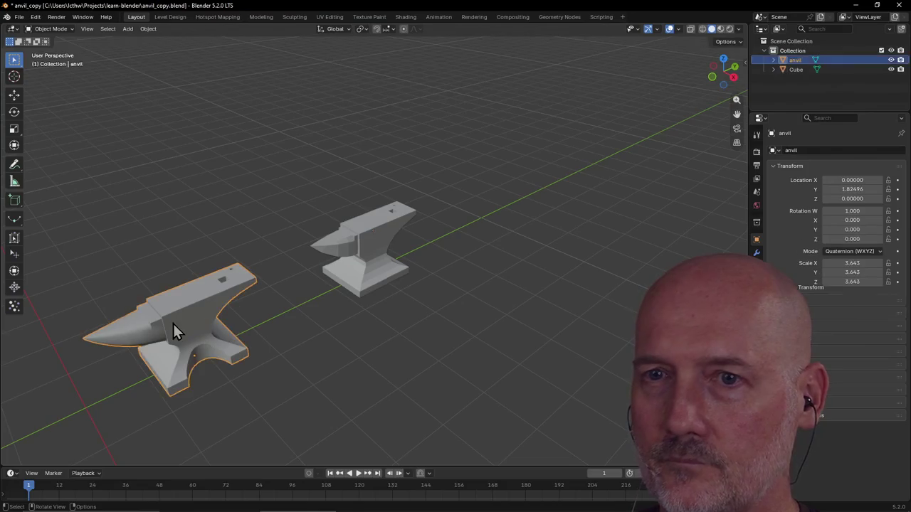
{"action": "mouse_move", "coordinate": [296, 335]}
{"action": "middle_mouse_down"}
{"action": "mouse_move", "coordinate": [446, 307]}
{"action": "mouse_move", "coordinate": [547, 262]}
{"action": "middle_mouse_up"}
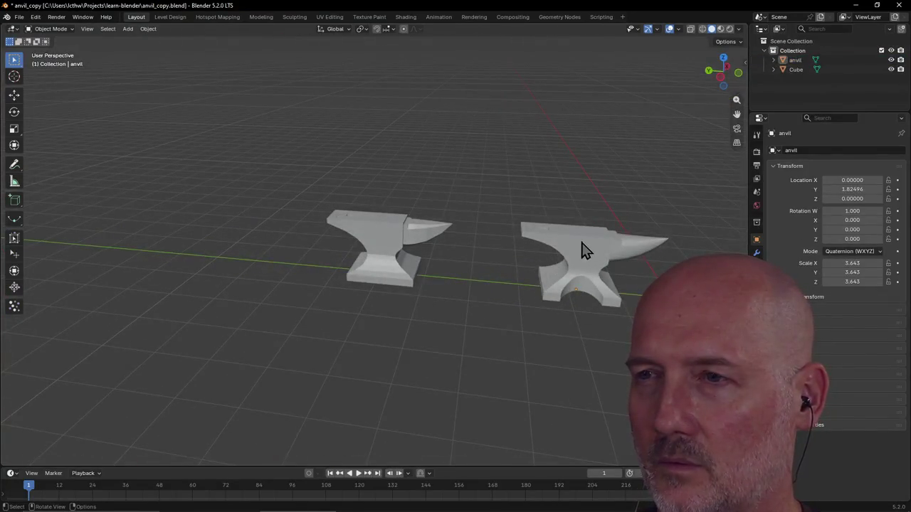
{"action": "key", "text": "ctrl+z"}
{"action": "key", "text": "ctrl+z"}
Save the anvil scene, then select the low-poly anvil and zoom around it in the viewport.
{"action": "key", "text": "ctrl+s"}
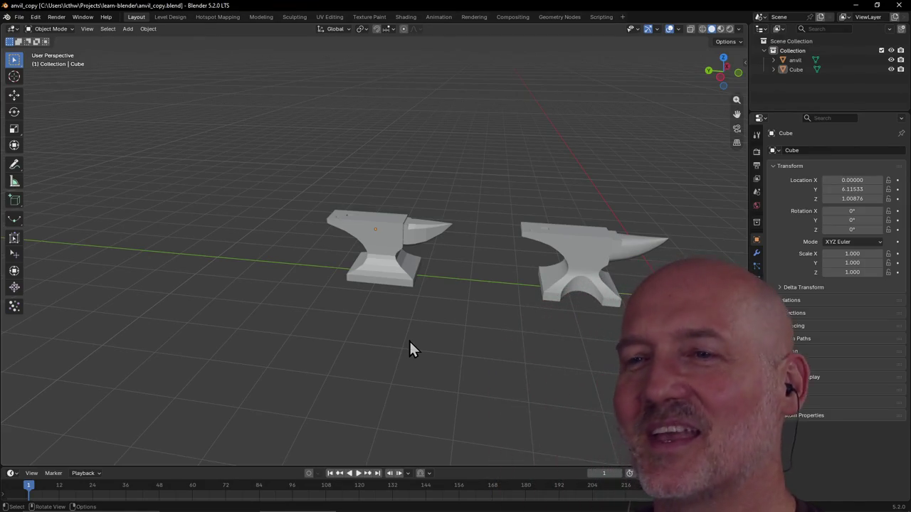
{"action": "scroll", "coordinate": [425, 274], "scroll_direction": "up", "scroll_amount": 2}
{"action": "scroll", "coordinate": [378, 301], "scroll_direction": "up", "scroll_amount": 1}
{"action": "left_click", "coordinate": [378, 301]}
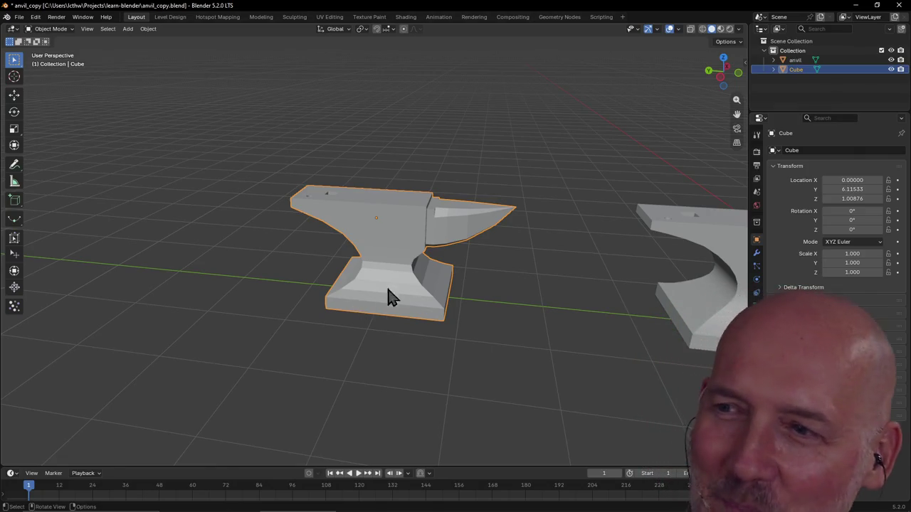
{"action": "scroll", "coordinate": [491, 308], "scroll_direction": "down", "scroll_amount": 3}
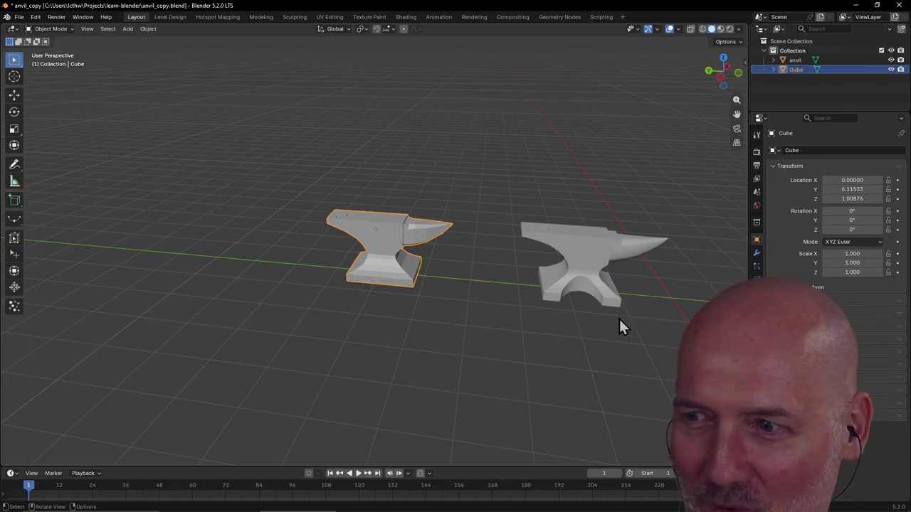
{"action": "scroll", "coordinate": [618, 317], "scroll_direction": "up", "scroll_amount": 2}
{"action": "scroll", "coordinate": [618, 316], "scroll_direction": "down", "scroll_amount": 2}
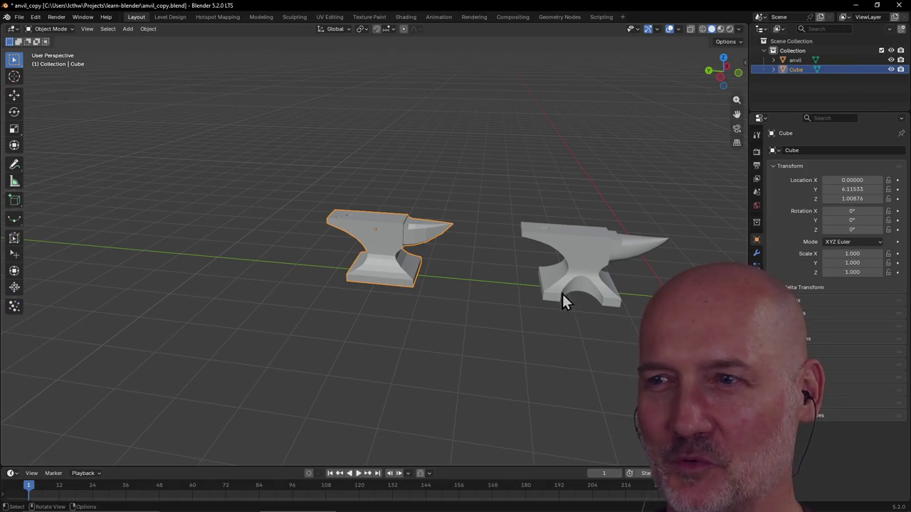
{"action": "scroll", "coordinate": [438, 324], "scroll_direction": "down", "scroll_amount": 1}
{"action": "scroll", "coordinate": [438, 322], "scroll_direction": "up", "scroll_amount": 3}
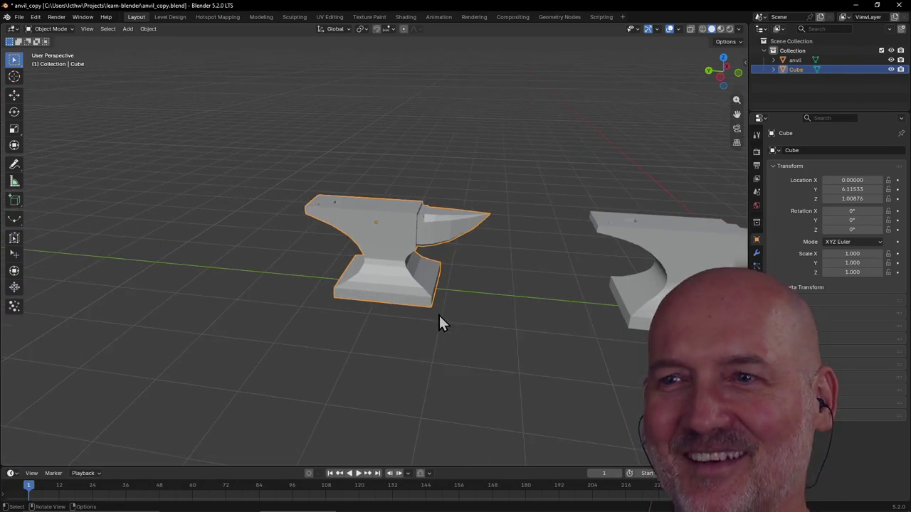
{"action": "scroll", "coordinate": [459, 316], "scroll_direction": "down", "scroll_amount": 2}
{"action": "scroll", "coordinate": [478, 314], "scroll_direction": "up", "scroll_amount": 2}
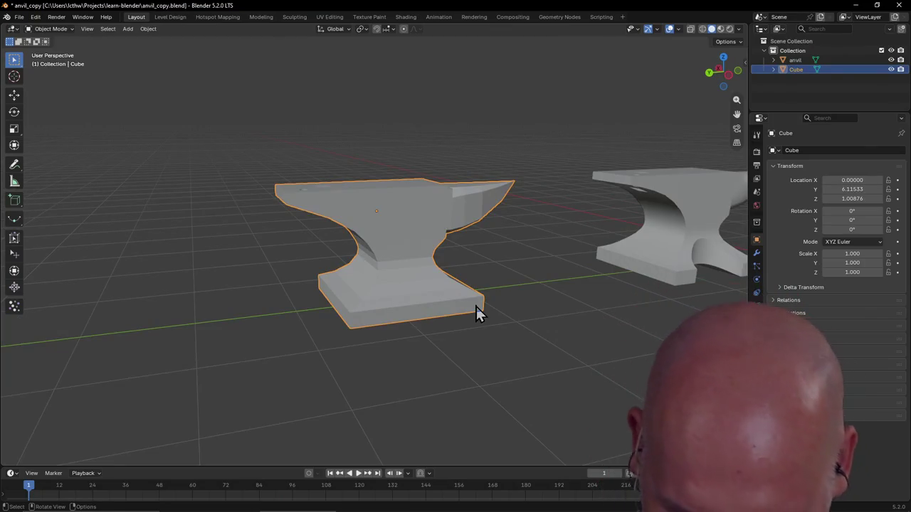
Save anvil_copy.blend again and switch to the Firefox window.
{"action": "key", "text": "ctrl+s"}
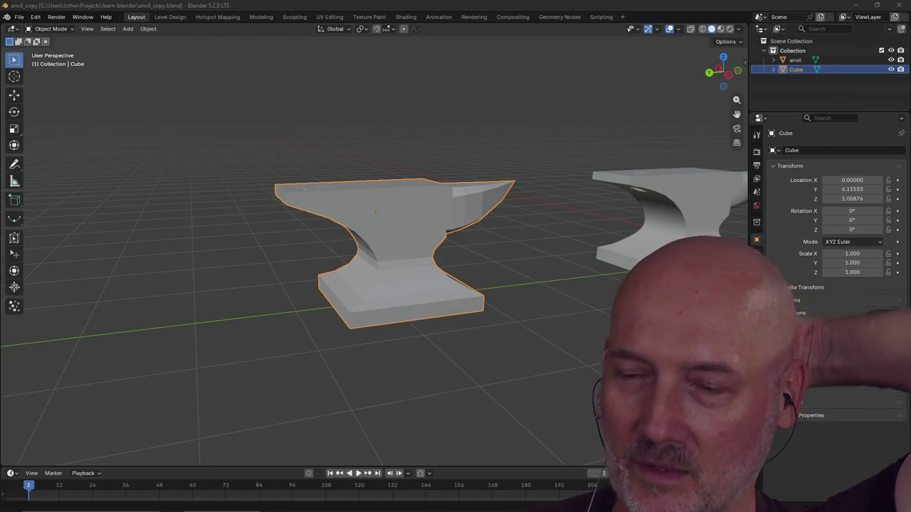
{"action": "key", "text": "alt+Tab"}
{"action": "key", "text": "Tab"}
{"action": "key", "text": "Tab"}
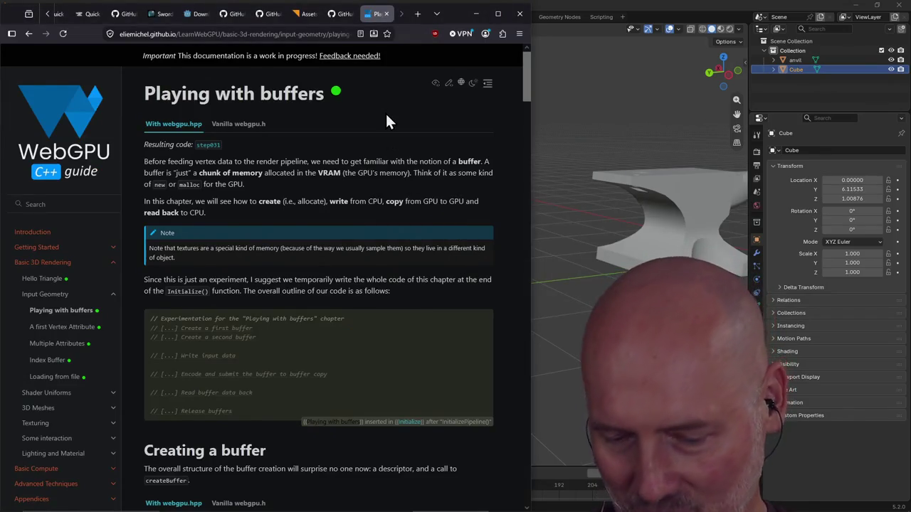
Load thebasemesh.com in a new browser tab.
{"action": "key", "text": "ctrl+t"}
{"action": "type", "text": "thebasemesh.com/"}
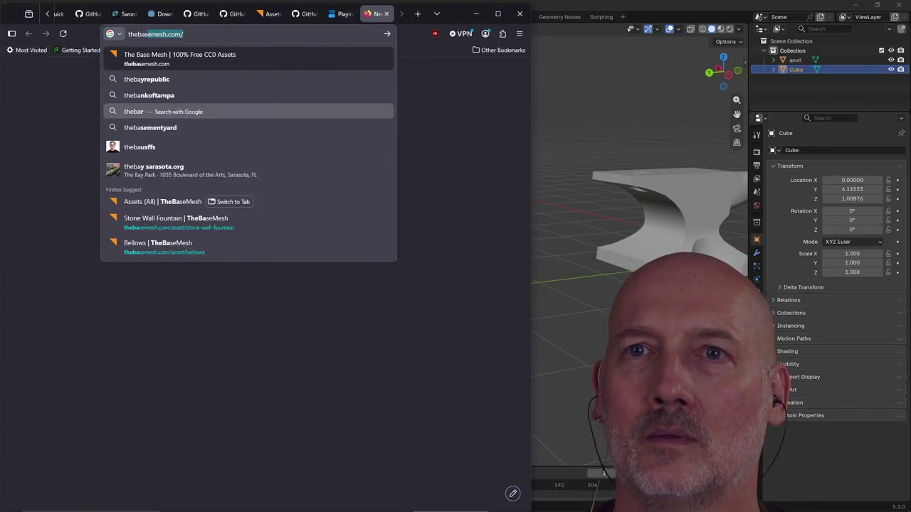
{"action": "key", "text": "Return"}
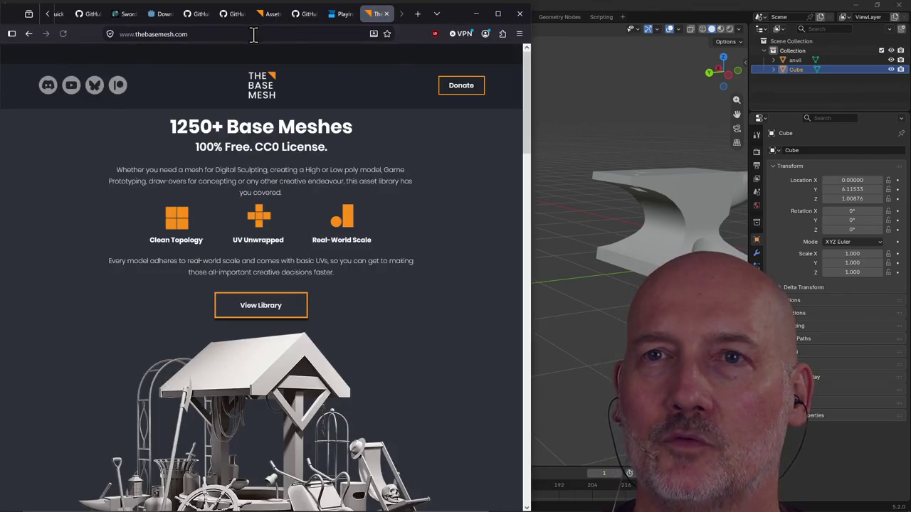
{"action": "left_click", "coordinate": [253, 34]}
{"action": "left_click", "coordinate": [413, 371]}
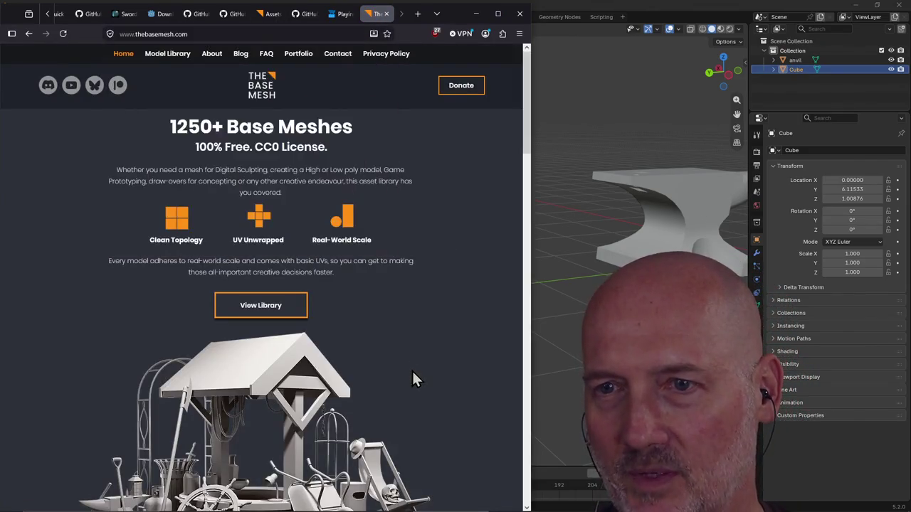
{"action": "key", "text": "alt+Tab"}
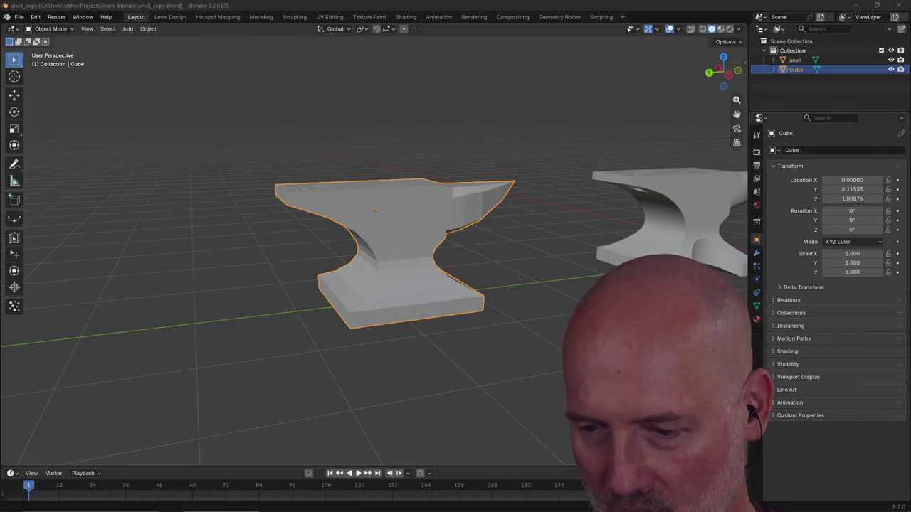
{"action": "key", "text": "alt+Tab"}
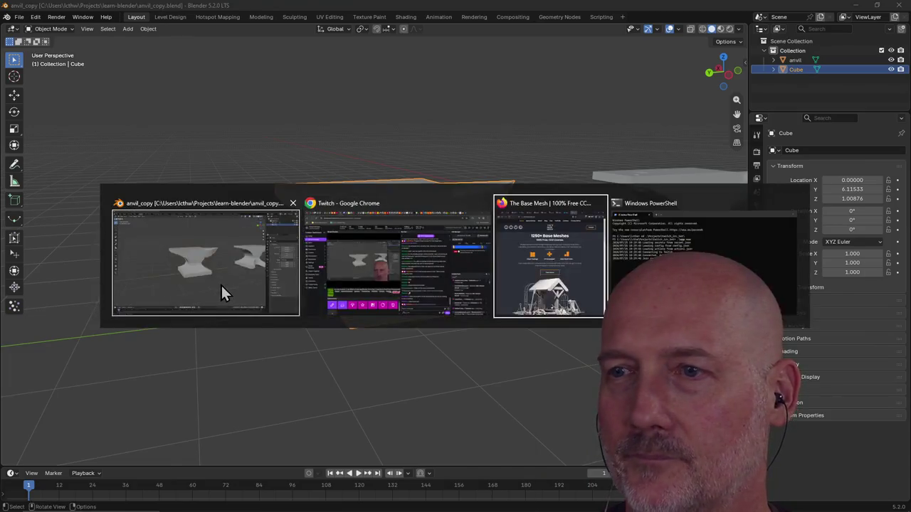
{"action": "scroll", "coordinate": [449, 333], "scroll_direction": "down", "scroll_amount": 5}
{"action": "scroll", "coordinate": [445, 324], "scroll_direction": "up", "scroll_amount": 3}
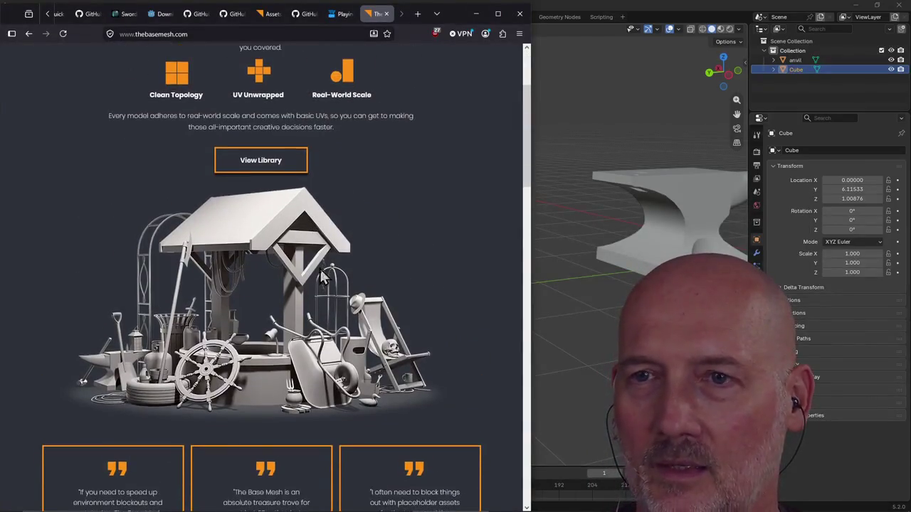
Open View Library and scroll through the free asset grid.
{"action": "left_click", "coordinate": [264, 163]}
{"action": "scroll", "coordinate": [390, 212], "scroll_direction": "down", "scroll_amount": 5}
{"action": "scroll", "coordinate": [390, 212], "scroll_direction": "down", "scroll_amount": 5}
{"action": "scroll", "coordinate": [390, 212], "scroll_direction": "down", "scroll_amount": 5}
{"action": "scroll", "coordinate": [390, 212], "scroll_direction": "down", "scroll_amount": 5}
{"action": "scroll", "coordinate": [390, 212], "scroll_direction": "down", "scroll_amount": 2}
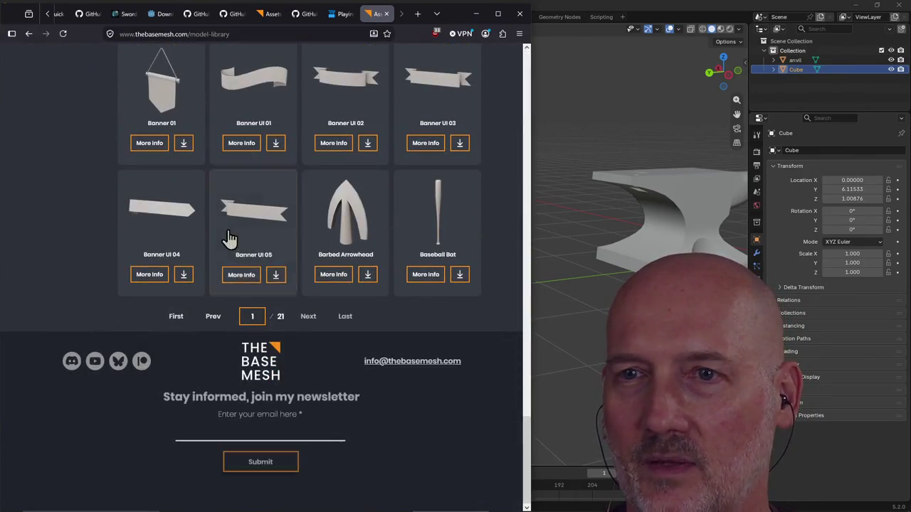
{"action": "scroll", "coordinate": [296, 181], "scroll_direction": "up", "scroll_amount": 2}
{"action": "scroll", "coordinate": [364, 182], "scroll_direction": "up", "scroll_amount": 2}
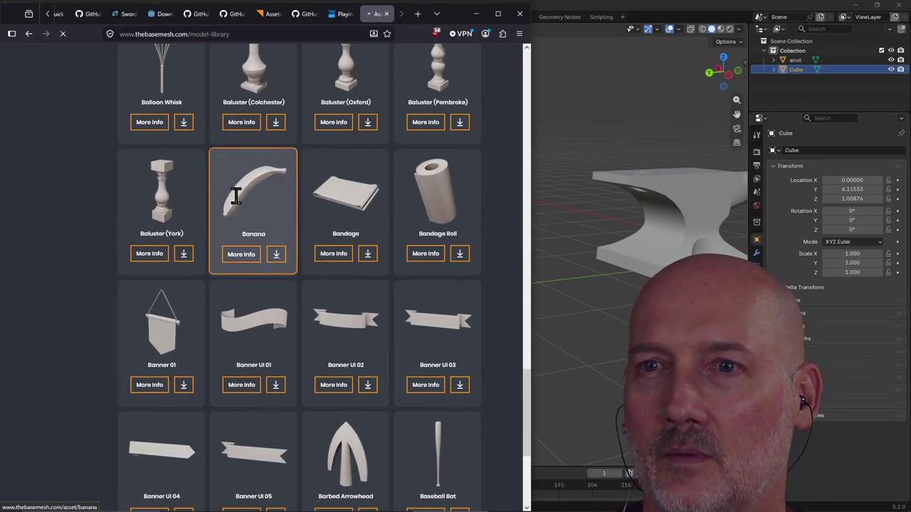
Open the Banana asset and rotate it in the 3D preview to lie horizontally.
{"action": "left_click", "coordinate": [238, 196]}
{"action": "scroll", "coordinate": [298, 269], "scroll_direction": "down", "scroll_amount": 2}
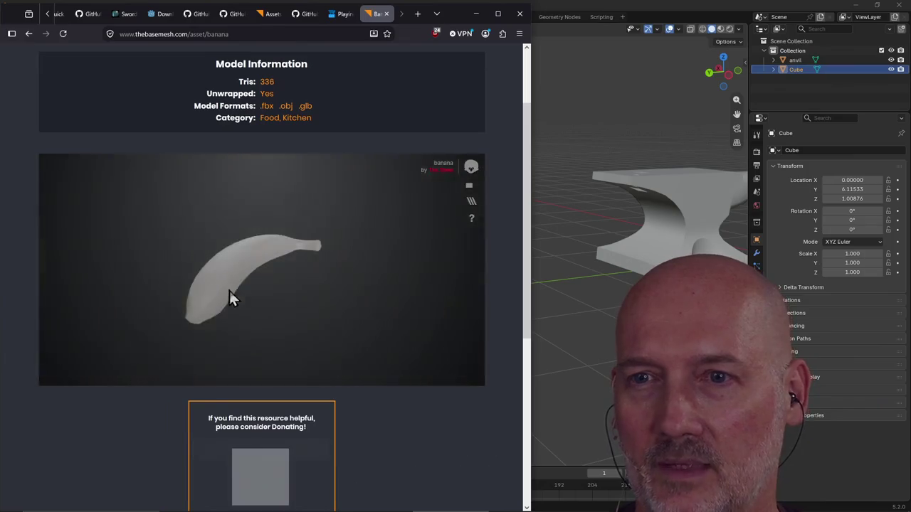
{"action": "mouse_move", "coordinate": [284, 298]}
{"action": "left_mouse_down"}
{"action": "mouse_move", "coordinate": [328, 261]}
{"action": "mouse_move", "coordinate": [258, 301]}
{"action": "left_mouse_up"}
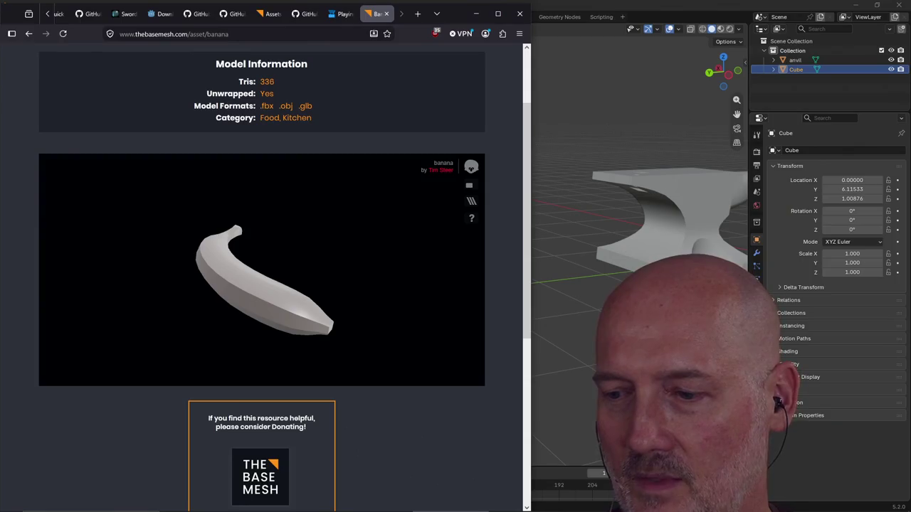
{"action": "mouse_move", "coordinate": [353, 271]}
{"action": "left_mouse_down"}
{"action": "mouse_move", "coordinate": [240, 275]}
{"action": "mouse_move", "coordinate": [262, 245]}
{"action": "left_mouse_up"}
{"action": "scroll", "coordinate": [287, 228], "scroll_direction": "down", "scroll_amount": 3}
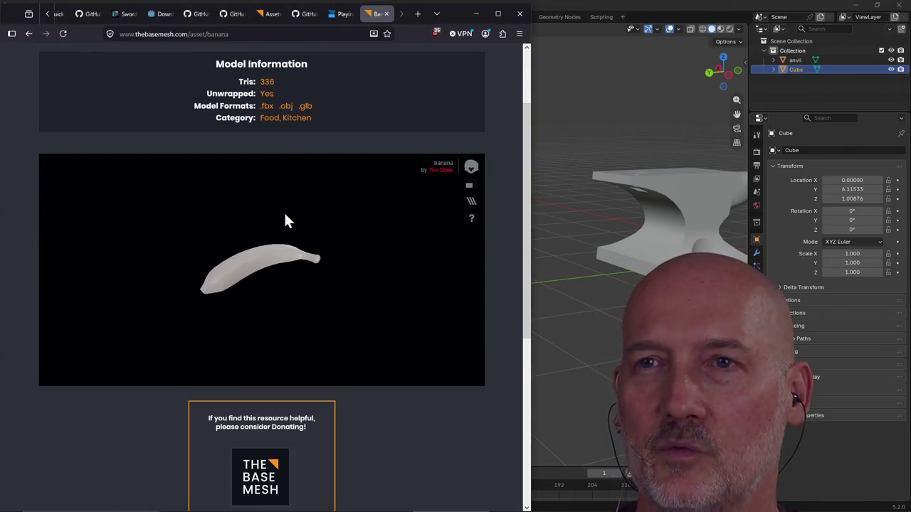
Return to the library grid and open the Baseball Bat asset page.
{"action": "left_click", "coordinate": [27, 36]}
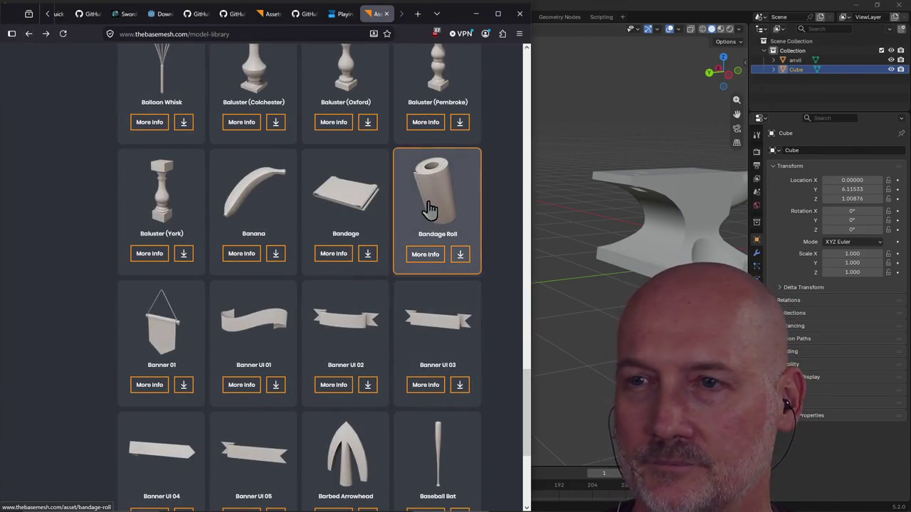
{"action": "scroll", "coordinate": [430, 207], "scroll_direction": "down", "scroll_amount": 3}
{"action": "left_click", "coordinate": [443, 235]}
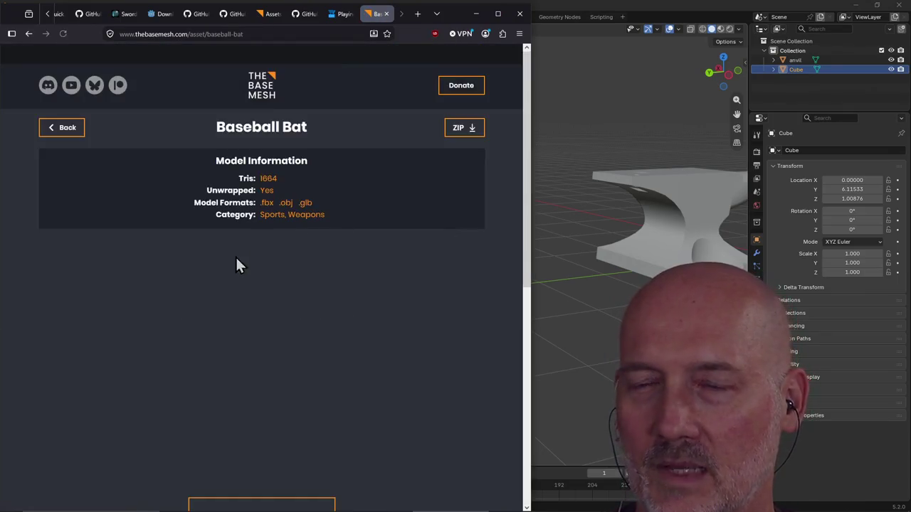
Rotate the baseball bat preview upright, along its full length, and end-on.
{"action": "scroll", "coordinate": [278, 320], "scroll_direction": "down", "scroll_amount": 2}
{"action": "scroll", "coordinate": [278, 315], "scroll_direction": "up", "scroll_amount": 2}
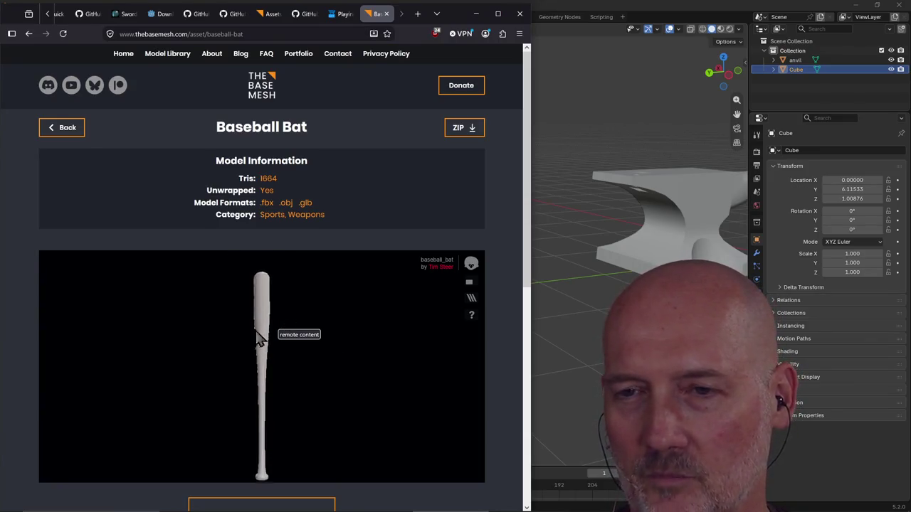
{"action": "left_click_drag", "start_coordinate": [250, 344], "coordinate": [256, 360]}
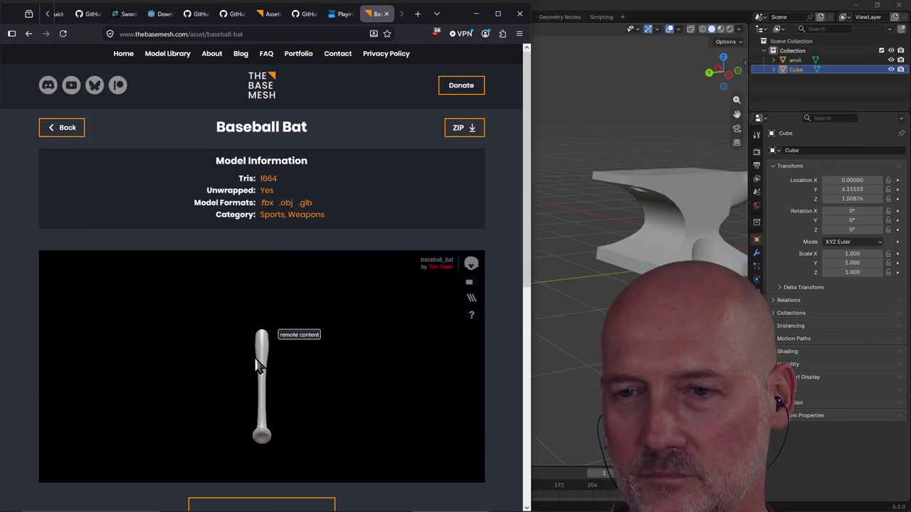
{"action": "left_click_drag", "start_coordinate": [274, 400], "coordinate": [283, 395]}
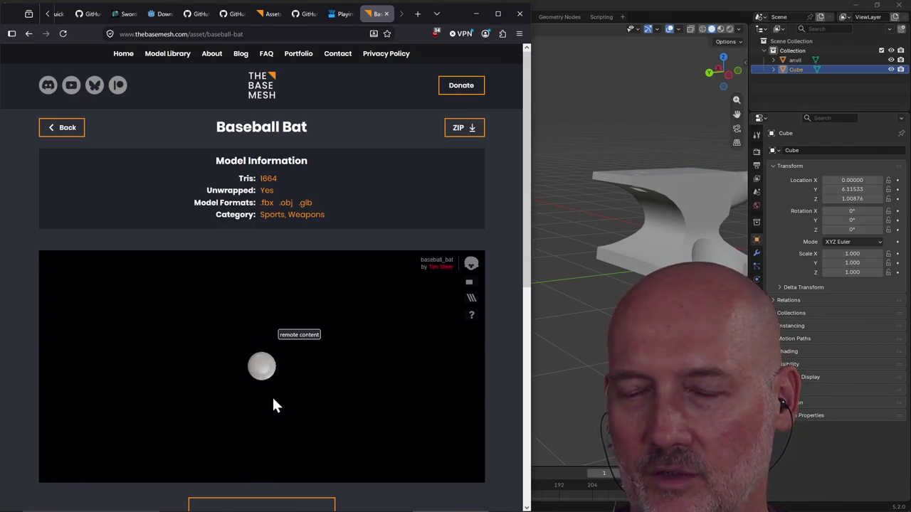
{"action": "left_click_drag", "start_coordinate": [260, 319], "coordinate": [258, 284]}
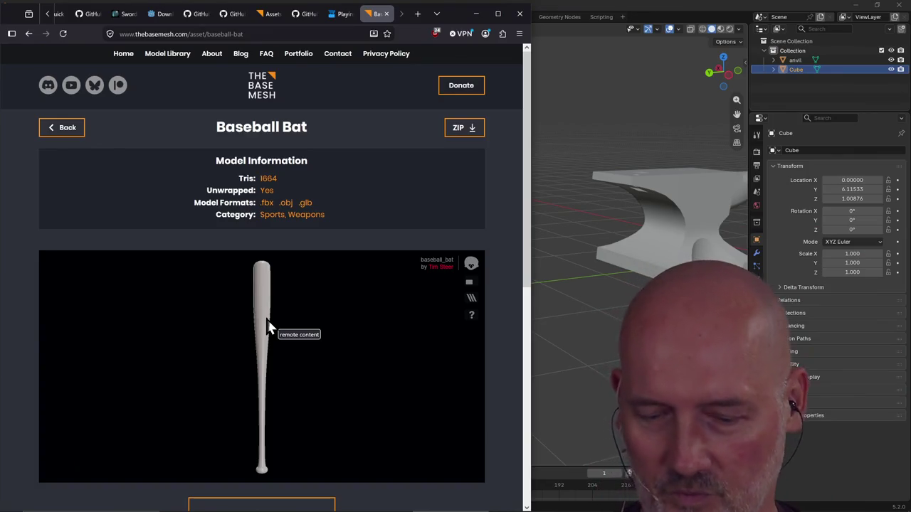
Give the bat one more slight turn, then return to library page 1 of 21.
{"action": "key", "text": "alt+Tab"}
{"action": "key", "text": "Escape"}
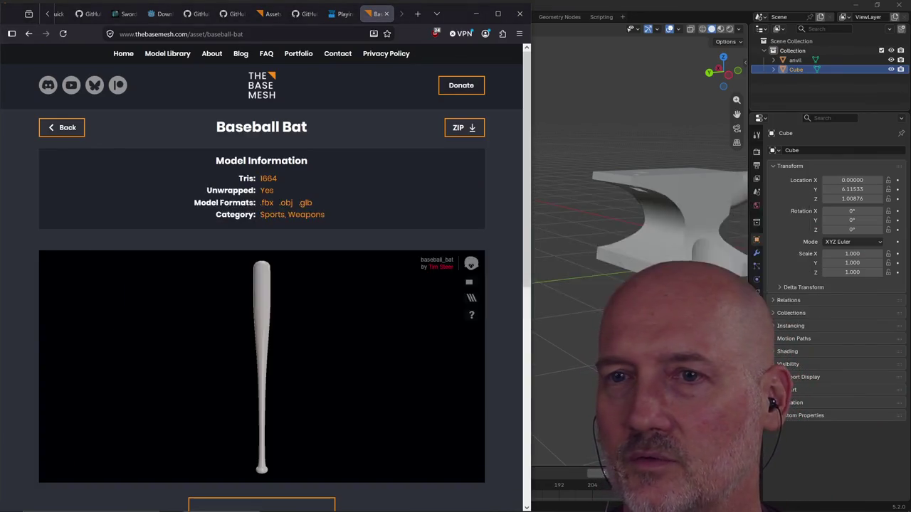
{"action": "left_click_drag", "start_coordinate": [264, 356], "coordinate": [262, 321]}
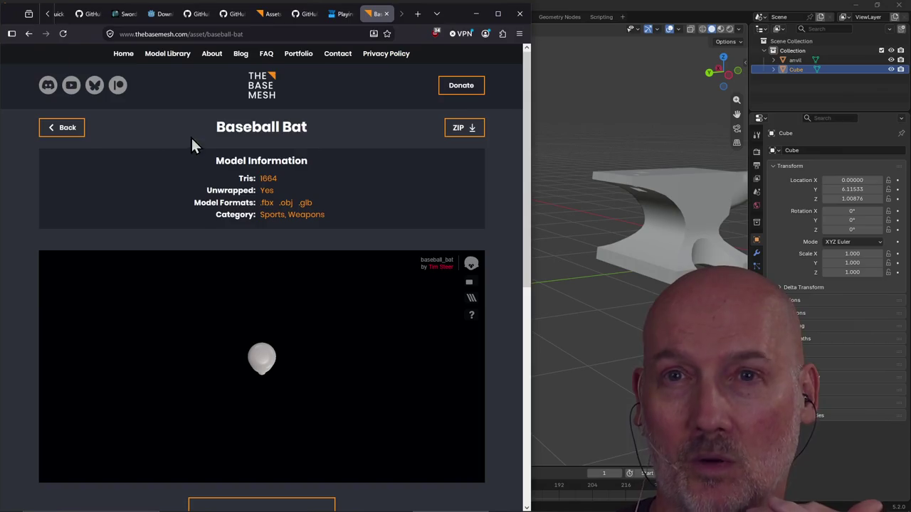
{"action": "left_click", "coordinate": [31, 33]}
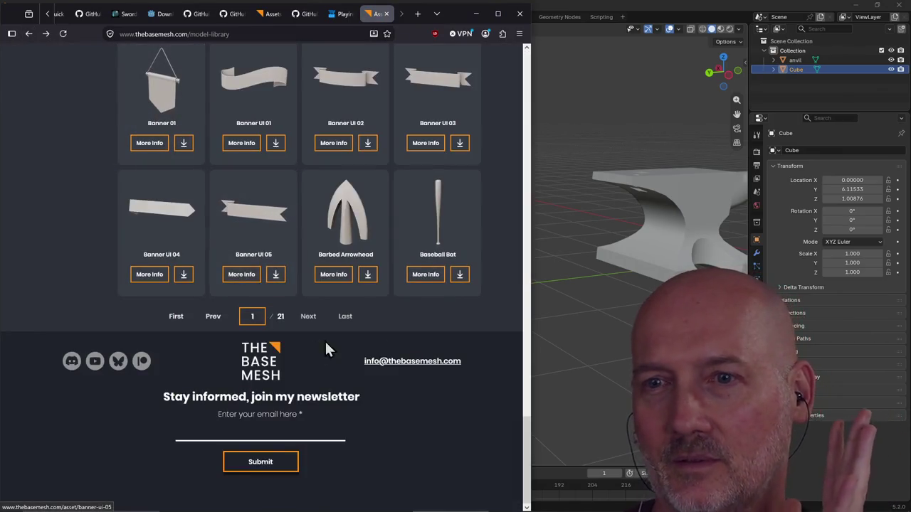
Go to library page 2 of 21, scrolling past Battle Axe, Beaker and Blister Packs.
{"action": "left_click", "coordinate": [304, 318]}
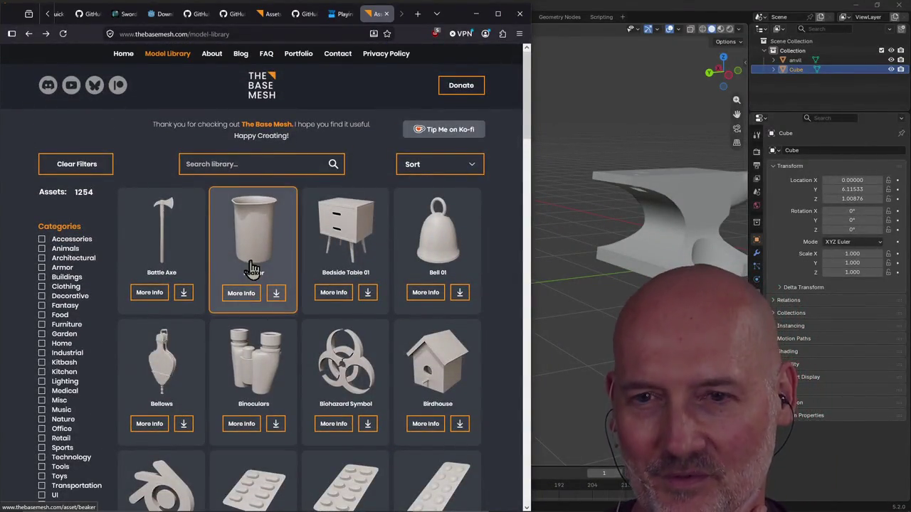
{"action": "scroll", "coordinate": [273, 276], "scroll_direction": "down", "scroll_amount": 2}
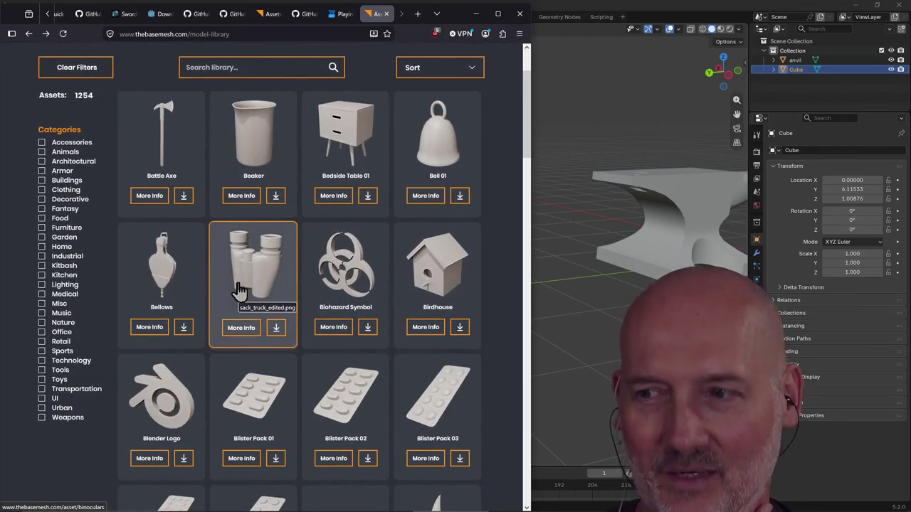
{"action": "scroll", "coordinate": [273, 278], "scroll_direction": "down", "scroll_amount": 3}
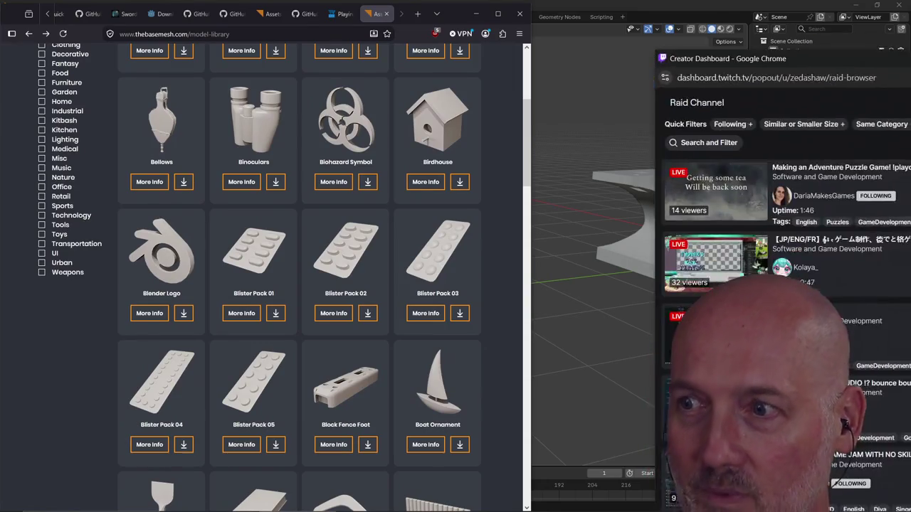
Move the Raid Channel window left and filter raid candidates by Following and Same Category.
{"action": "left_click_drag", "start_coordinate": [873, 16], "coordinate": [484, 73]}
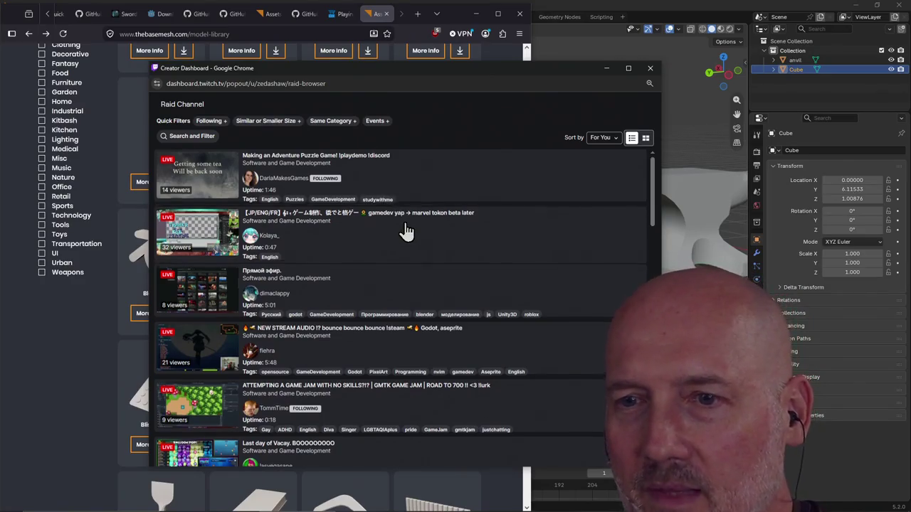
{"action": "scroll", "coordinate": [403, 232], "scroll_direction": "down", "scroll_amount": 2}
{"action": "scroll", "coordinate": [406, 285], "scroll_direction": "down", "scroll_amount": 1}
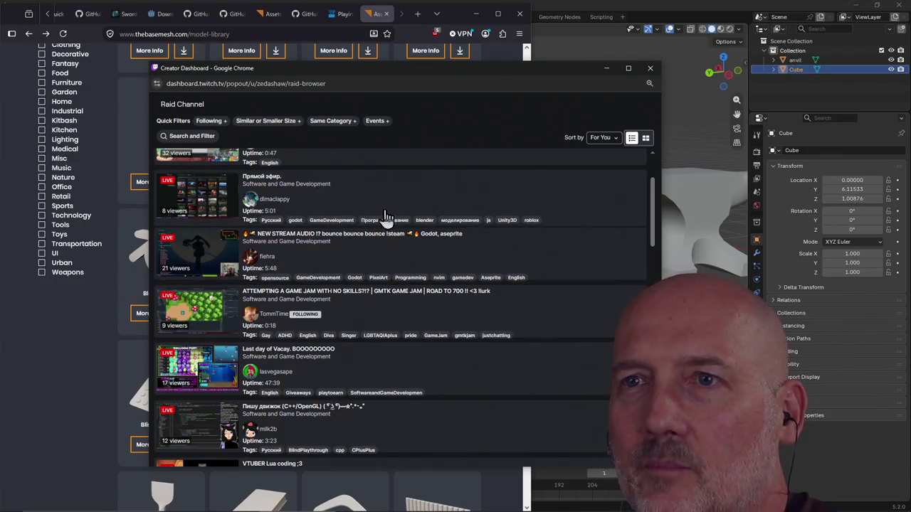
{"action": "scroll", "coordinate": [399, 214], "scroll_direction": "up", "scroll_amount": 3}
{"action": "left_click", "coordinate": [206, 124]}
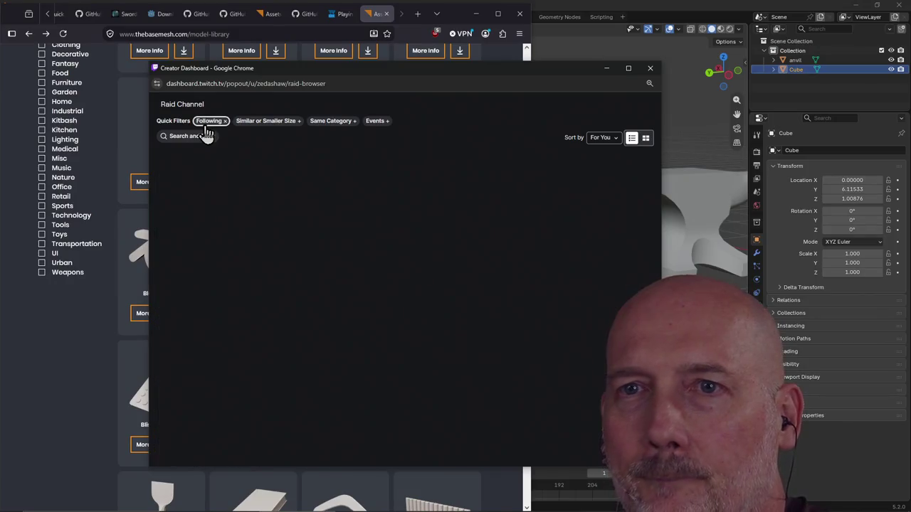
{"action": "left_click", "coordinate": [331, 121]}
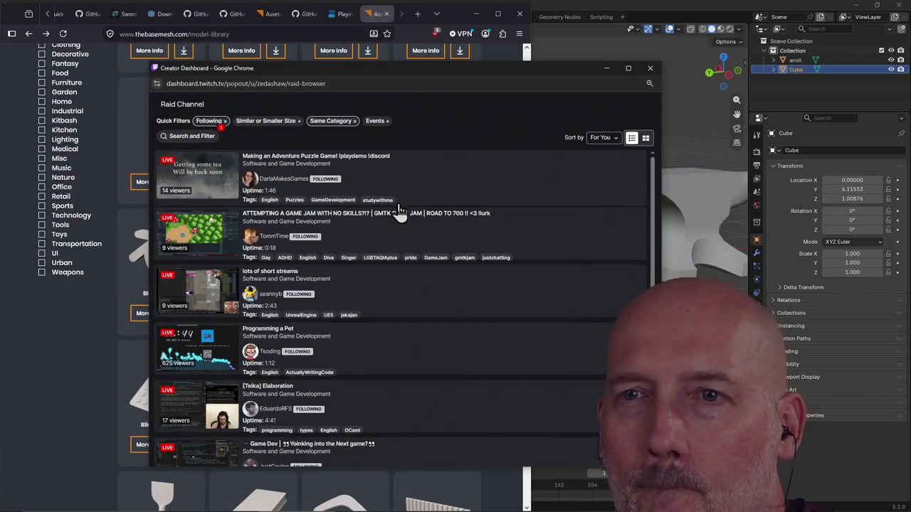